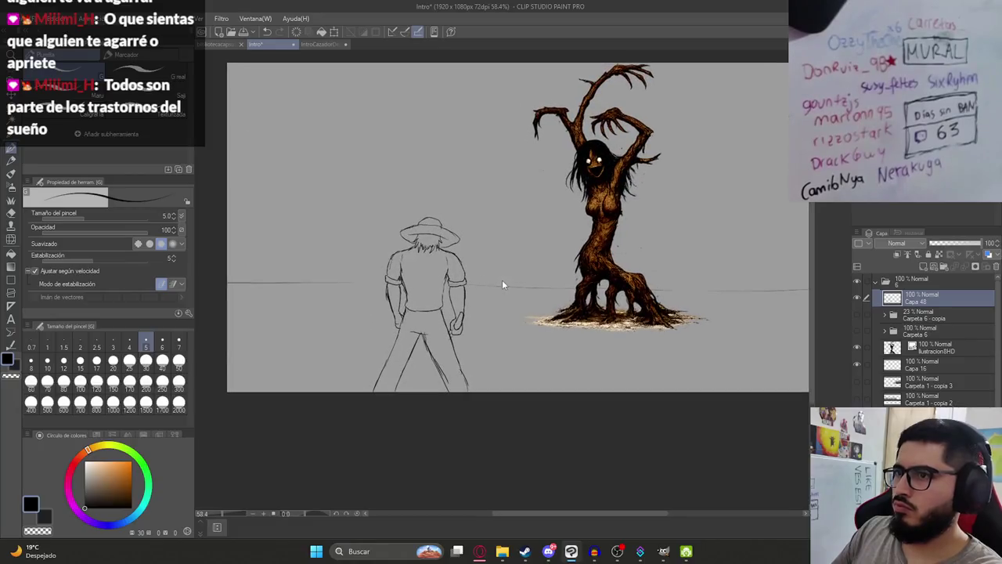
Save the Intro illustration and nudge the canvas view slightly.
{"action": "key", "text": "ctrl+s"}
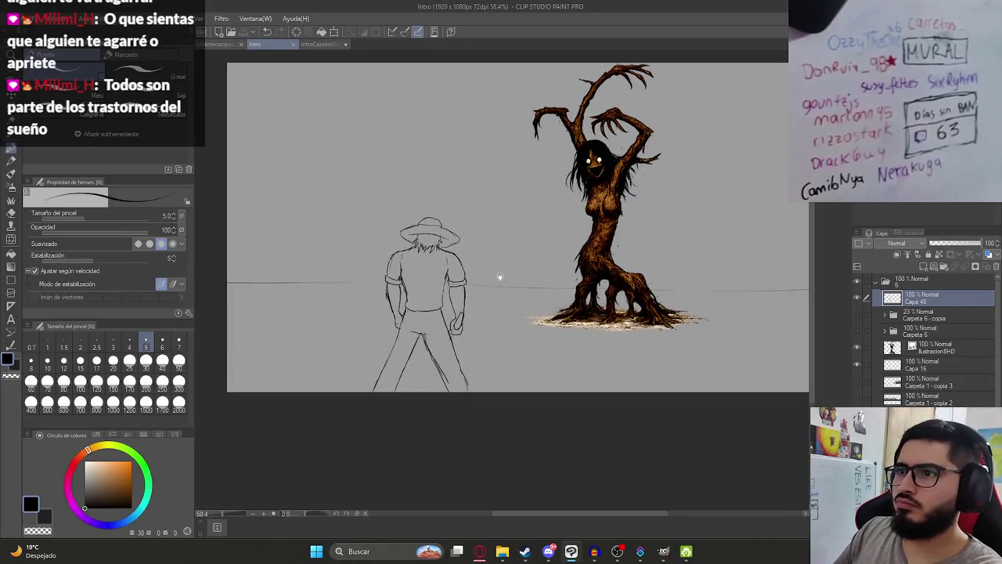
{"action": "left_click_drag", "start_coordinate": [496, 277], "coordinate": [467, 293]}
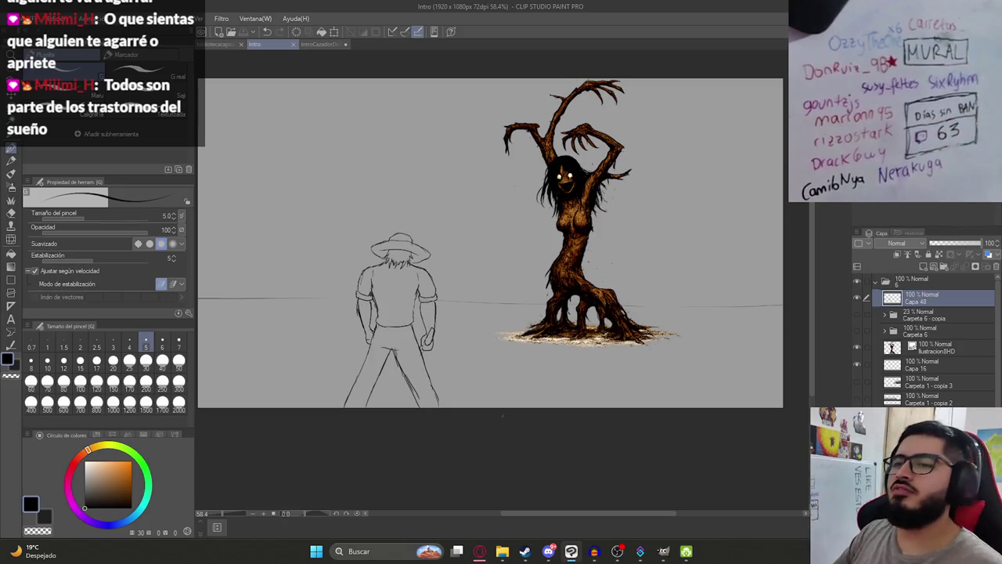
{"action": "scroll", "coordinate": [402, 418], "scroll_direction": "up", "scroll_amount": 3}
Extend the farmer's right leg outer line to the canvas edge and tidy it.
{"action": "left_click_drag", "start_coordinate": [473, 367], "coordinate": [495, 409]}
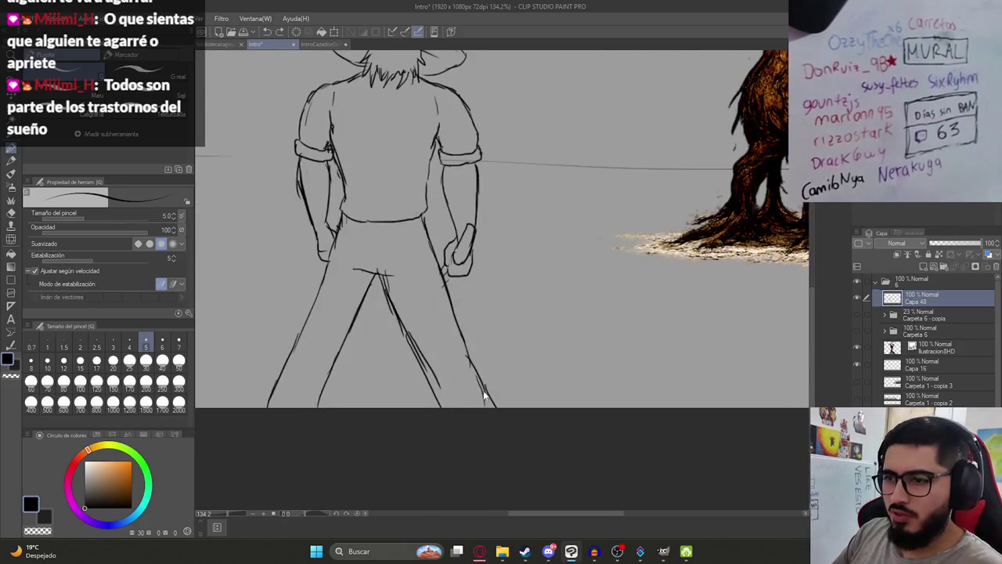
{"action": "key", "text": "e"}
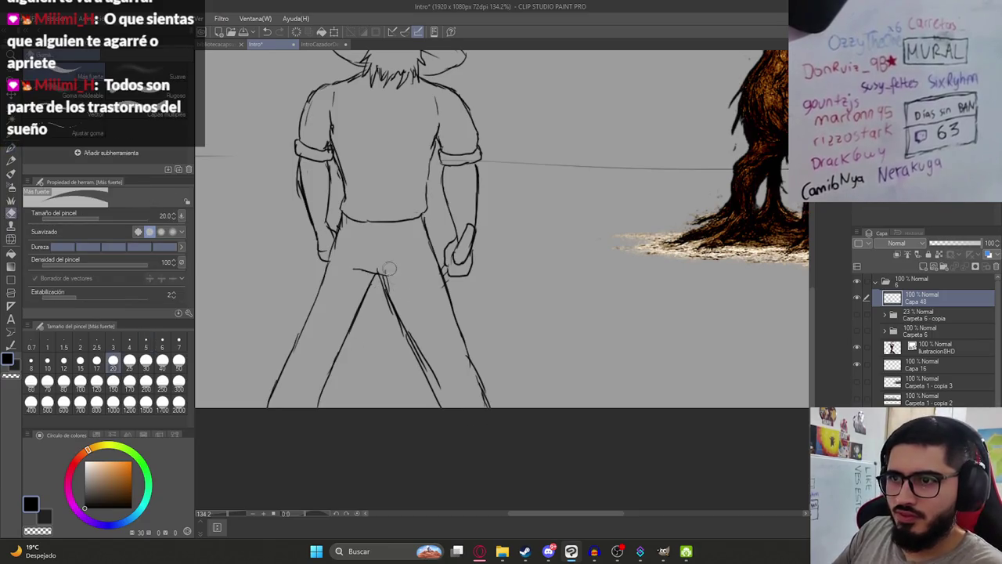
{"action": "key", "text": "p"}
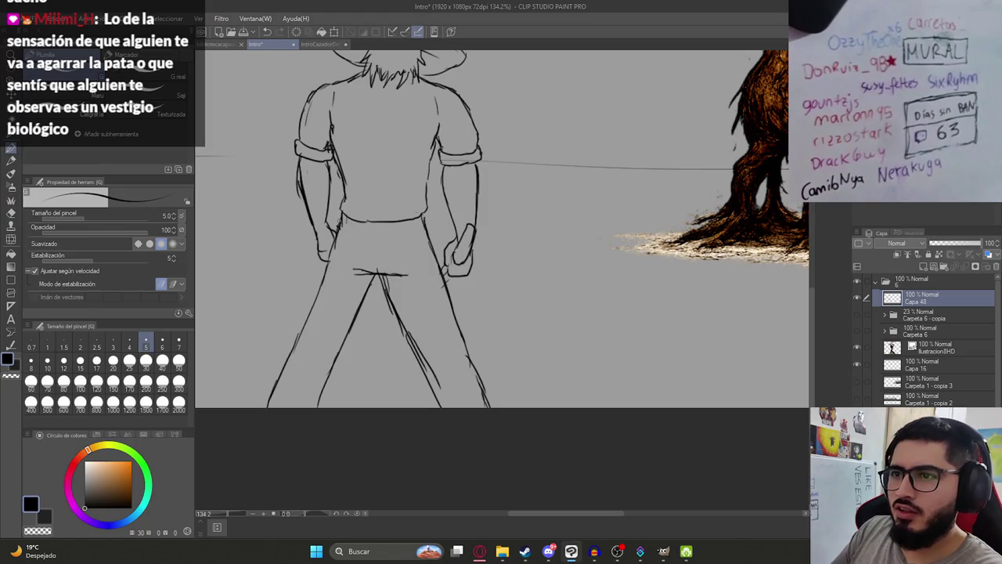
{"action": "scroll", "coordinate": [342, 234], "scroll_direction": "up", "scroll_amount": 3}
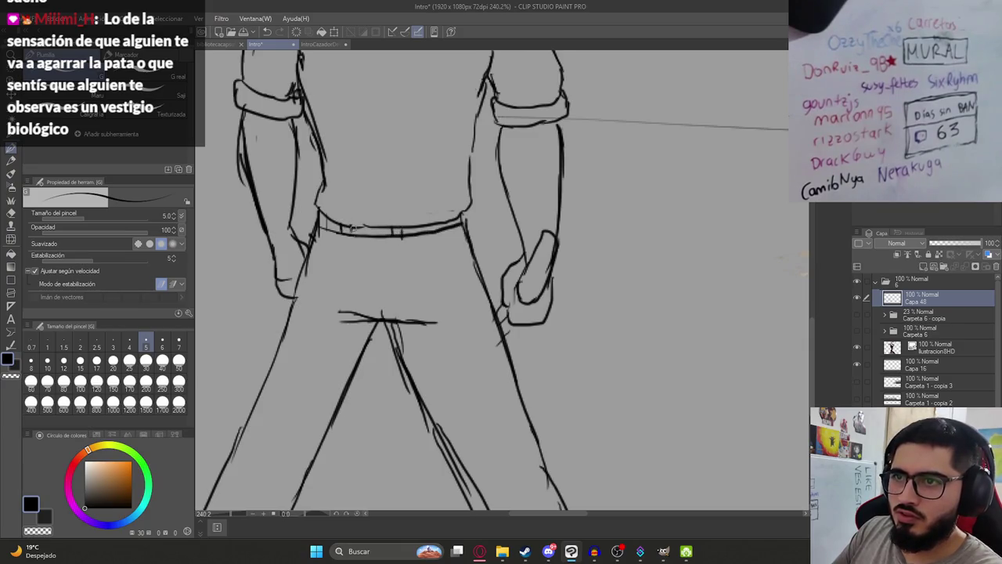
{"action": "scroll", "coordinate": [446, 222], "scroll_direction": "down", "scroll_amount": 5}
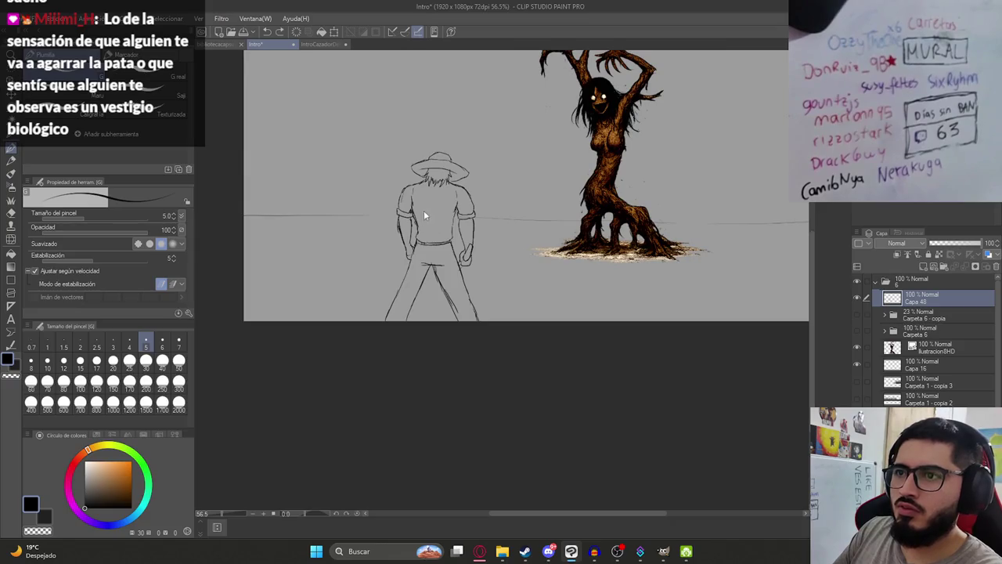
{"action": "left_click_drag", "start_coordinate": [468, 216], "coordinate": [412, 285]}
Save the file and add a new raster layer, Capa 49, for flat colours.
{"action": "key", "text": "ctrl+s"}
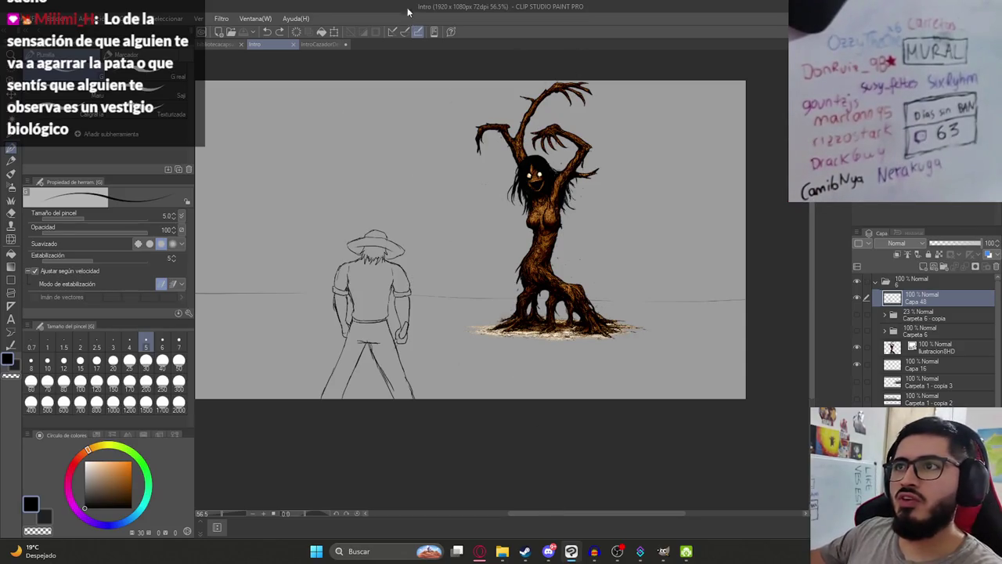
{"action": "scroll", "coordinate": [406, 369], "scroll_direction": "down", "scroll_amount": 2}
{"action": "scroll", "coordinate": [406, 370], "scroll_direction": "up", "scroll_amount": 4}
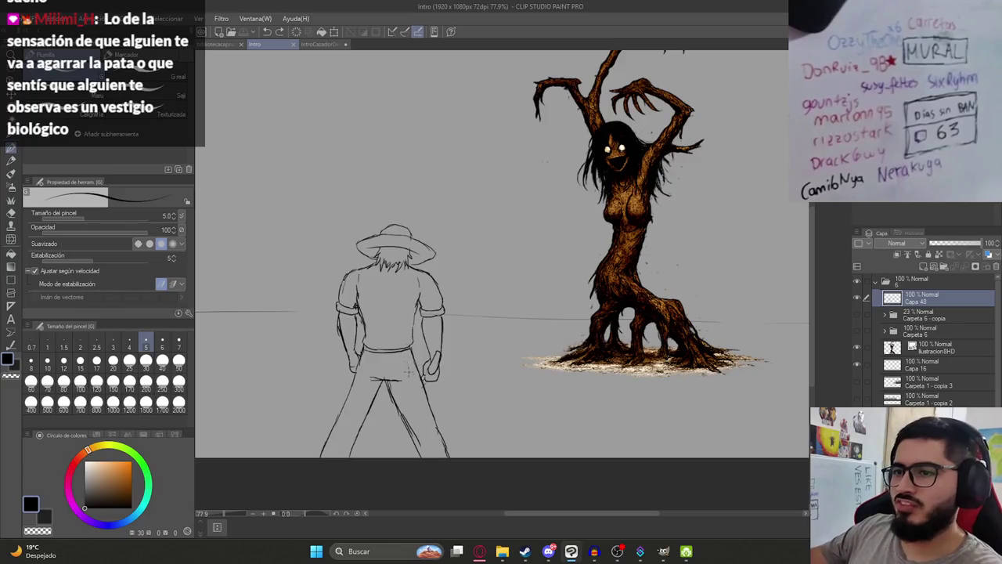
{"action": "scroll", "coordinate": [406, 368], "scroll_direction": "up", "scroll_amount": 1}
{"action": "scroll", "coordinate": [426, 415], "scroll_direction": "up", "scroll_amount": 1}
{"action": "scroll", "coordinate": [452, 419], "scroll_direction": "down", "scroll_amount": 1}
{"action": "scroll", "coordinate": [540, 371], "scroll_direction": "down", "scroll_amount": 1}
{"action": "scroll", "coordinate": [532, 352], "scroll_direction": "down", "scroll_amount": 1}
{"action": "scroll", "coordinate": [517, 319], "scroll_direction": "down", "scroll_amount": 1}
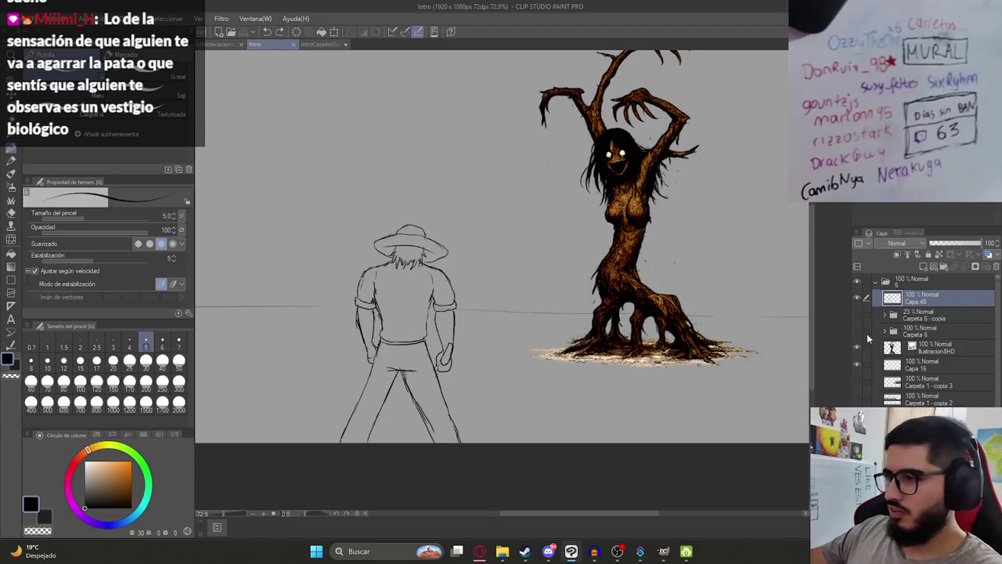
{"action": "left_click", "coordinate": [921, 269]}
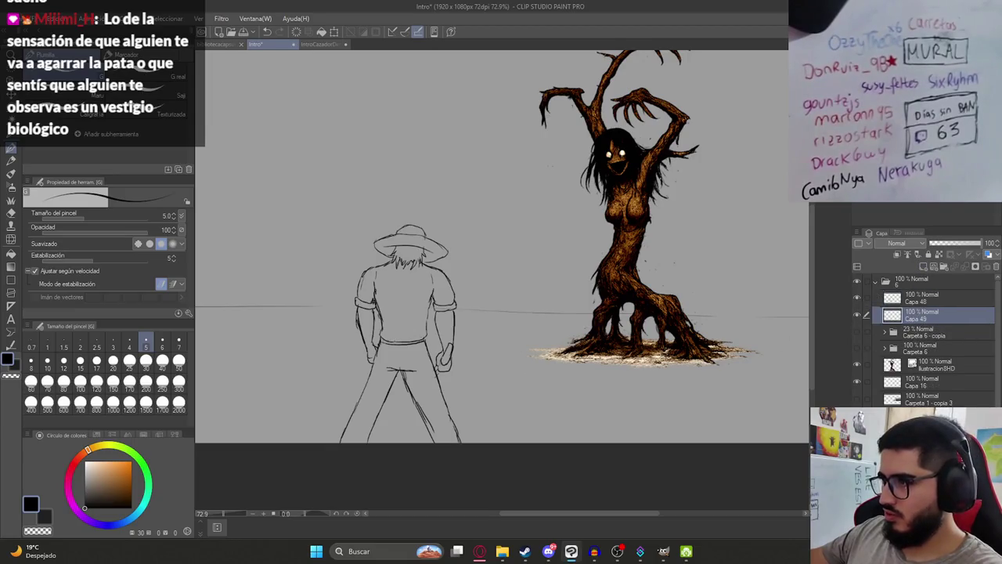
Fill the farmer's shirt body and both sleeve cuffs with white.
{"action": "left_click", "coordinate": [86, 461]}
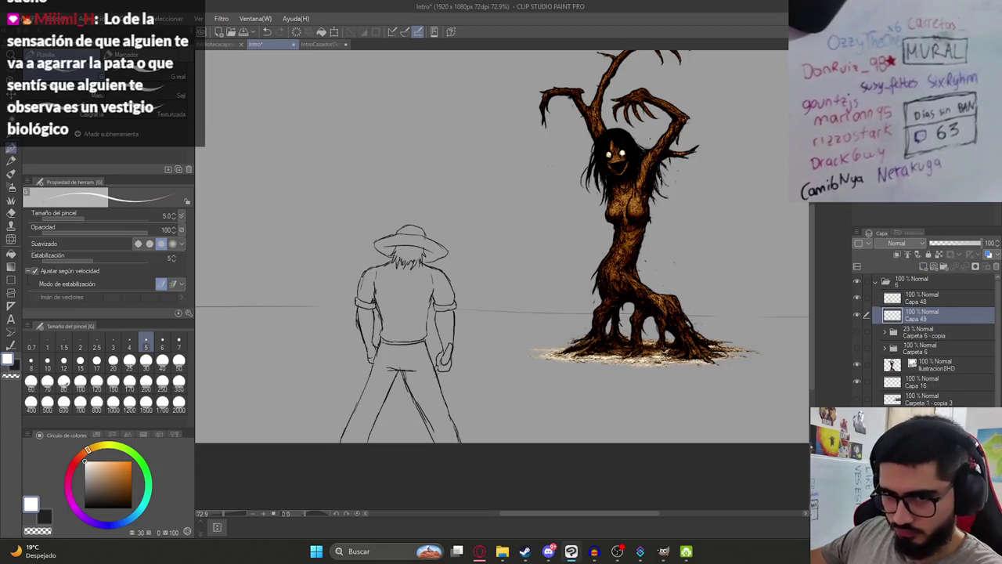
{"action": "key", "text": "g"}
{"action": "left_click", "coordinate": [403, 306]}
{"action": "scroll", "coordinate": [416, 326], "scroll_direction": "up", "scroll_amount": 4}
{"action": "key", "text": "ctrl+z"}
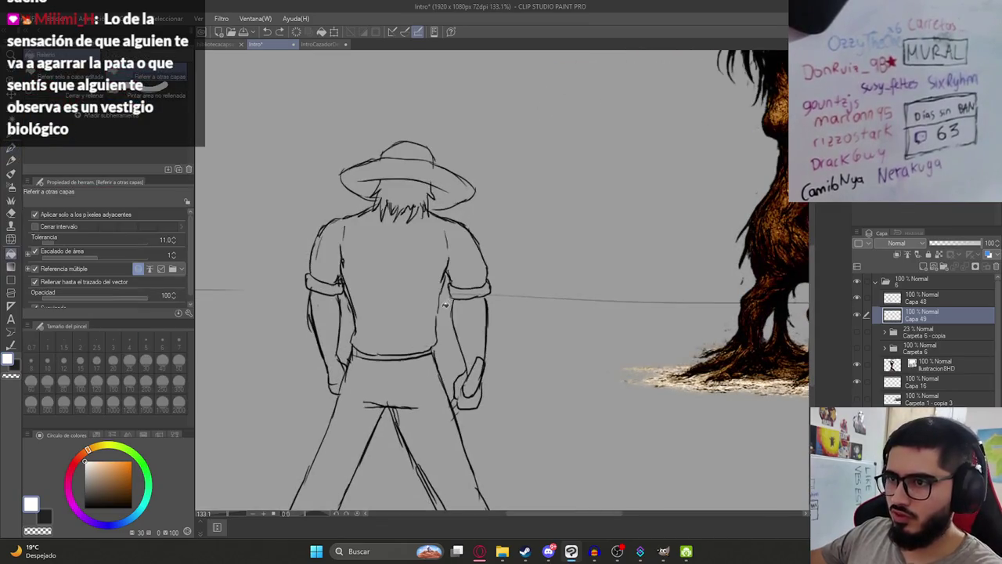
{"action": "scroll", "coordinate": [438, 314], "scroll_direction": "up", "scroll_amount": 2}
{"action": "key", "text": "g"}
{"action": "key", "text": "g"}
{"action": "left_click", "coordinate": [399, 295]}
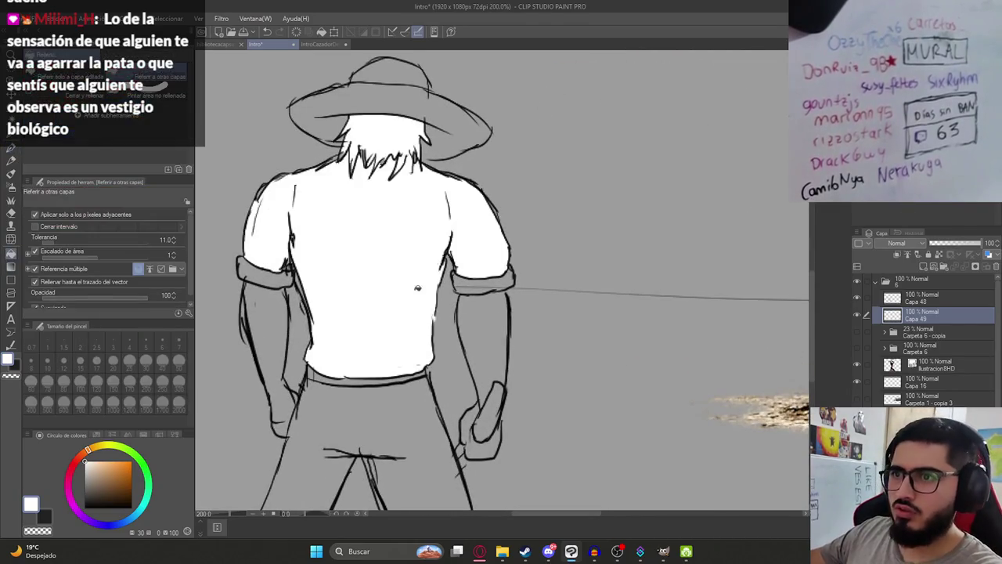
{"action": "left_click", "coordinate": [477, 280]}
{"action": "left_click", "coordinate": [271, 271]}
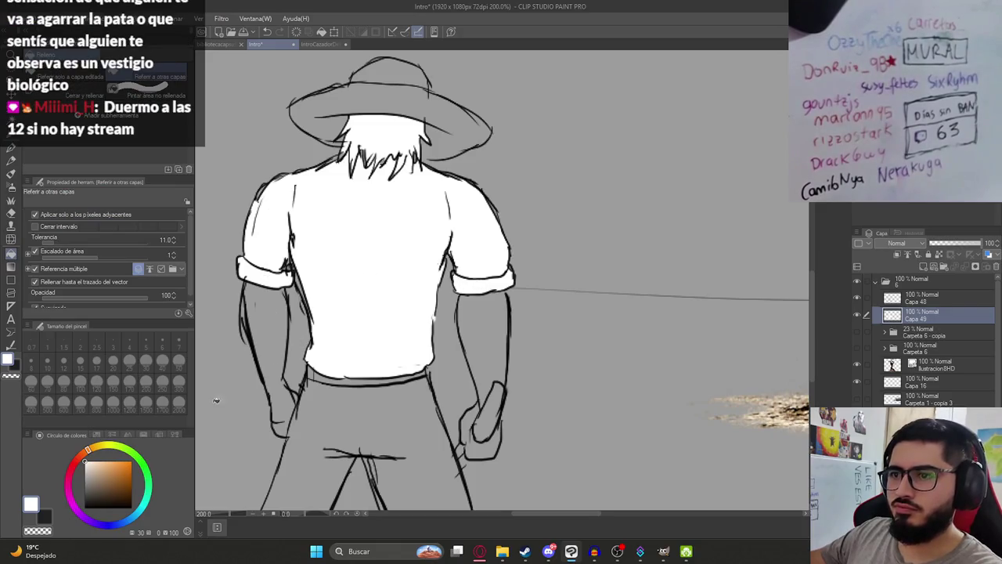
{"action": "scroll", "coordinate": [225, 391], "scroll_direction": "down", "scroll_amount": 5}
{"action": "scroll", "coordinate": [391, 204], "scroll_direction": "up", "scroll_amount": 3}
{"action": "scroll", "coordinate": [391, 204], "scroll_direction": "up", "scroll_amount": 2}
{"action": "scroll", "coordinate": [426, 190], "scroll_direction": "up", "scroll_amount": 1}
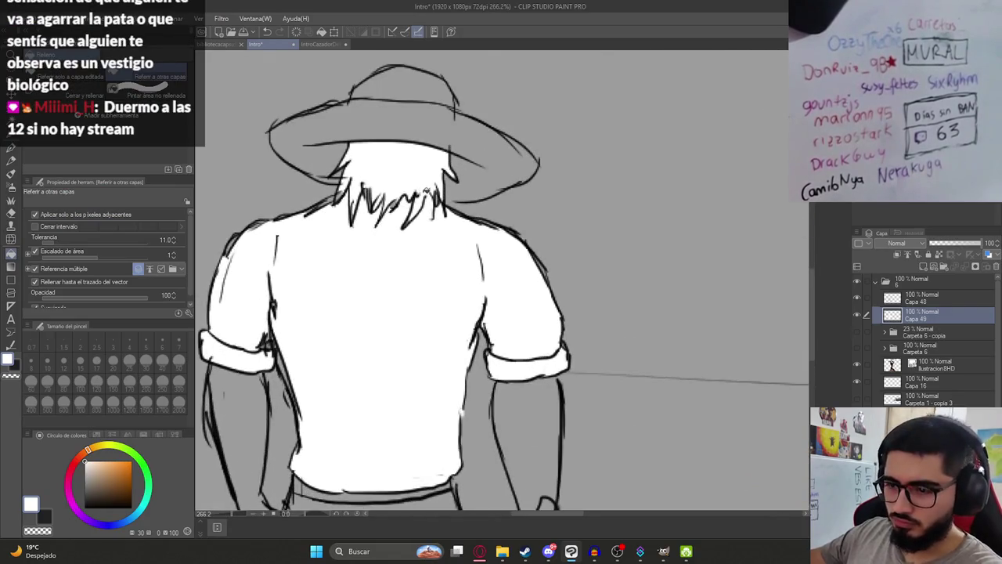
Checking the IntroCazadorDeMitos reference, fill the hair under the hat and the trousers dark.
{"action": "key", "text": "p"}
{"action": "left_click", "coordinate": [317, 44]}
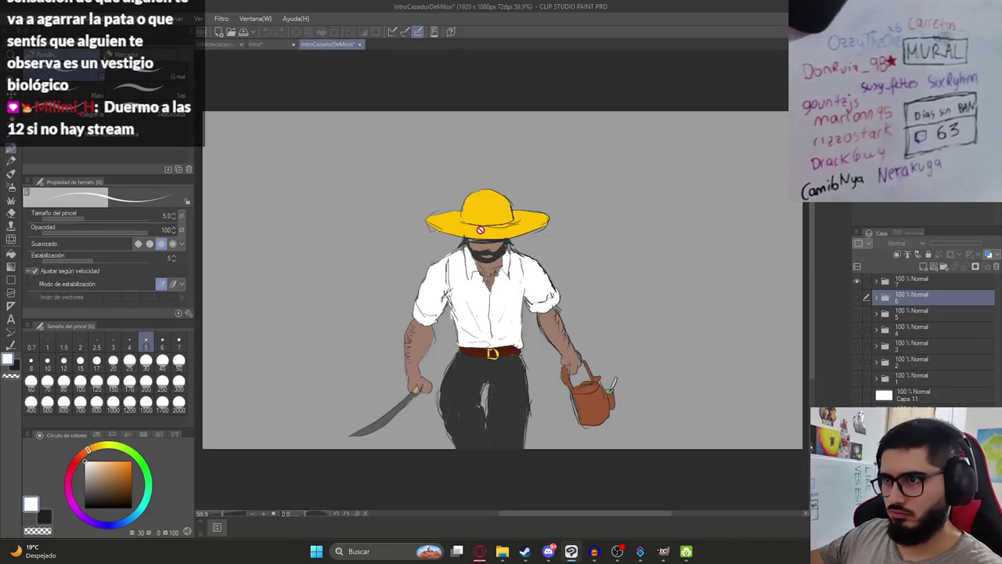
{"action": "scroll", "coordinate": [486, 245], "scroll_direction": "up", "scroll_amount": 5}
{"action": "key", "text": "ctrl+Tab"}
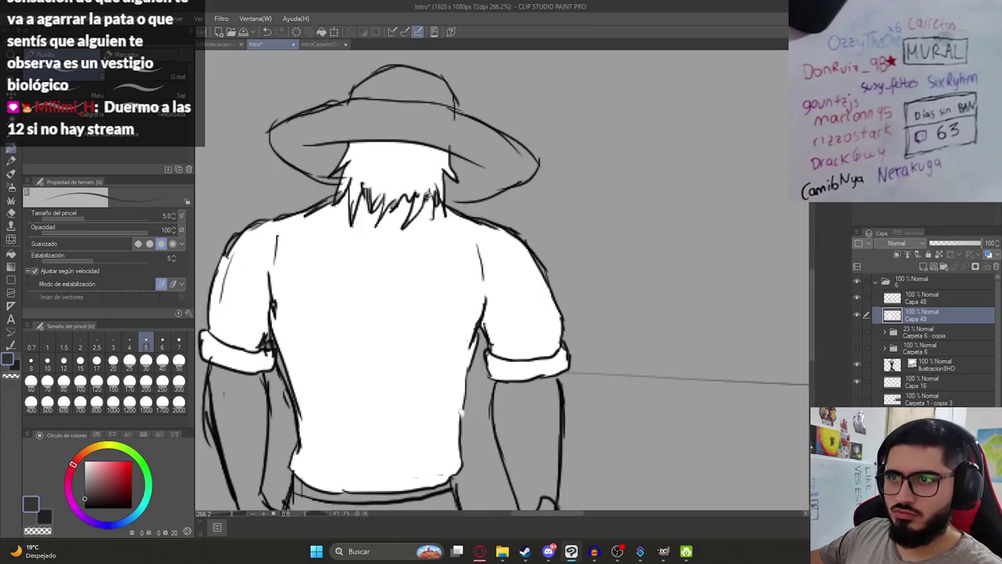
{"action": "key", "text": "g"}
{"action": "left_click", "coordinate": [382, 168]}
{"action": "scroll", "coordinate": [391, 199], "scroll_direction": "down", "scroll_amount": 4}
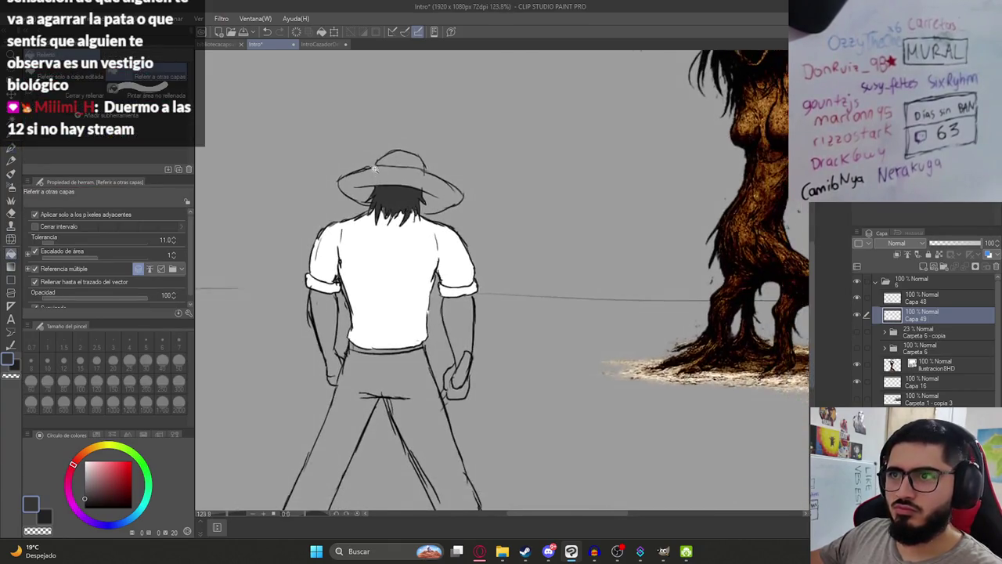
{"action": "left_click", "coordinate": [383, 337]}
{"action": "scroll", "coordinate": [373, 223], "scroll_direction": "down", "scroll_amount": 2}
Fill the farmer's belt dark red, undoing a stray fill on the arm.
{"action": "key", "text": "ctrl+Tab"}
{"action": "scroll", "coordinate": [558, 433], "scroll_direction": "down", "scroll_amount": 3}
{"action": "scroll", "coordinate": [558, 433], "scroll_direction": "down", "scroll_amount": 5}
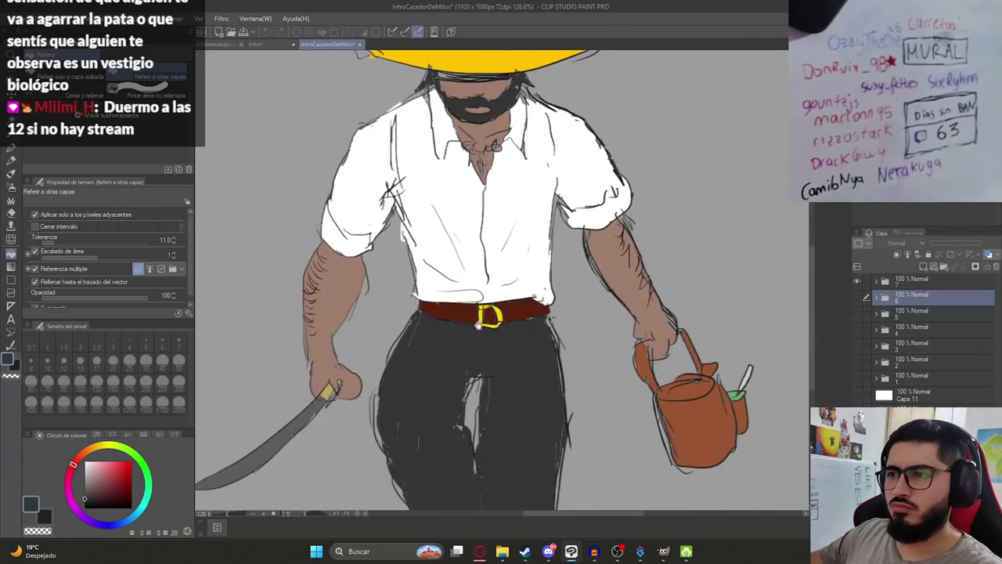
{"action": "key", "text": "ctrl+Tab"}
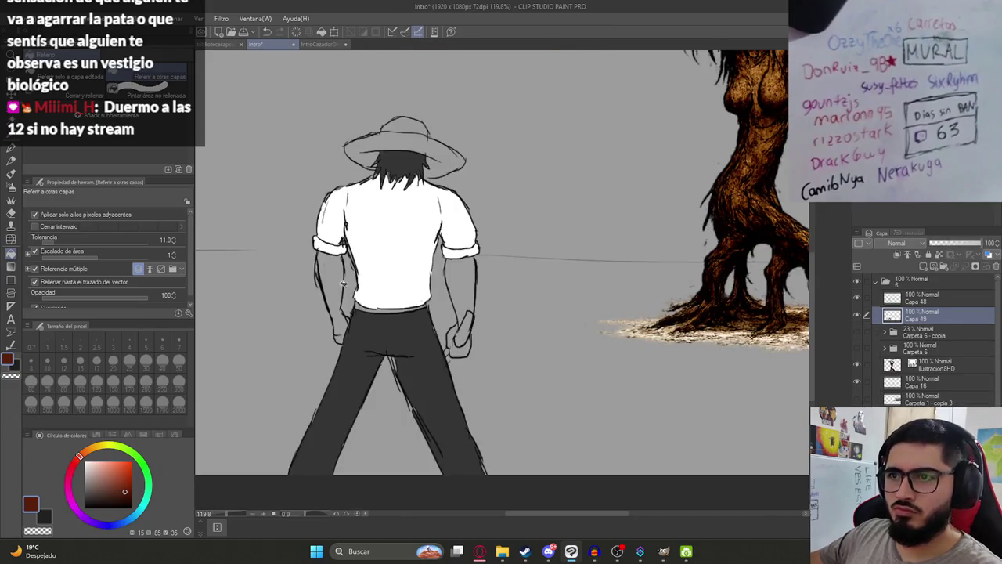
{"action": "left_click", "coordinate": [344, 282]}
{"action": "key", "text": "ctrl+z"}
{"action": "scroll", "coordinate": [380, 308], "scroll_direction": "up", "scroll_amount": 3}
{"action": "left_click", "coordinate": [385, 313]}
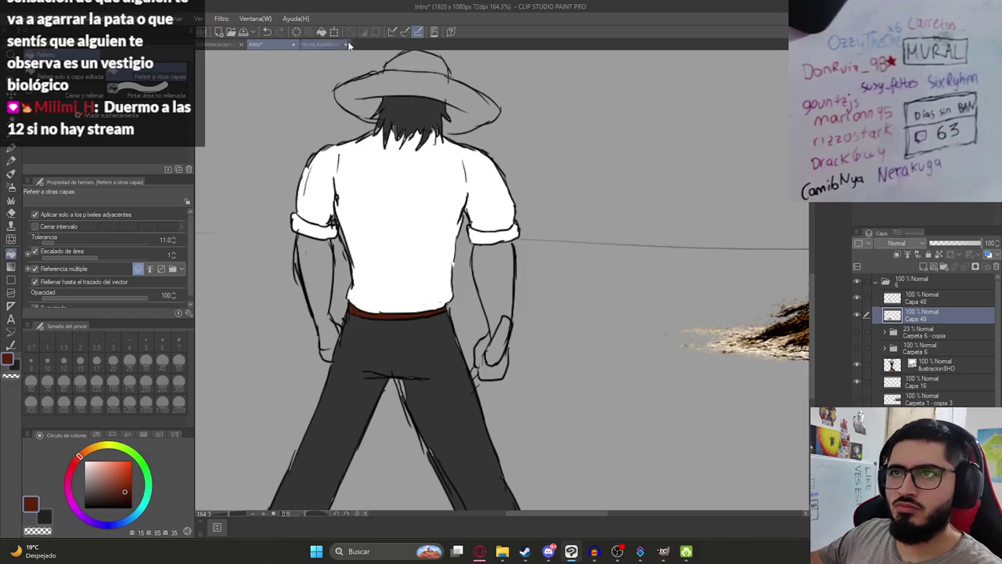
Compare with the front-view farmer and fill the left arm skin brown.
{"action": "left_click", "coordinate": [317, 44]}
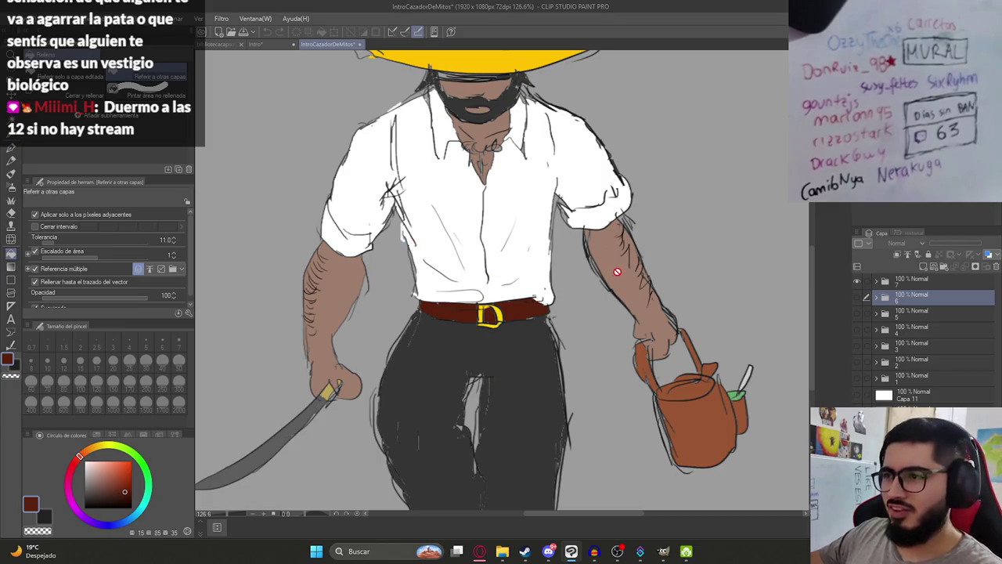
{"action": "left_click", "coordinate": [255, 45]}
{"action": "left_click", "coordinate": [324, 291]}
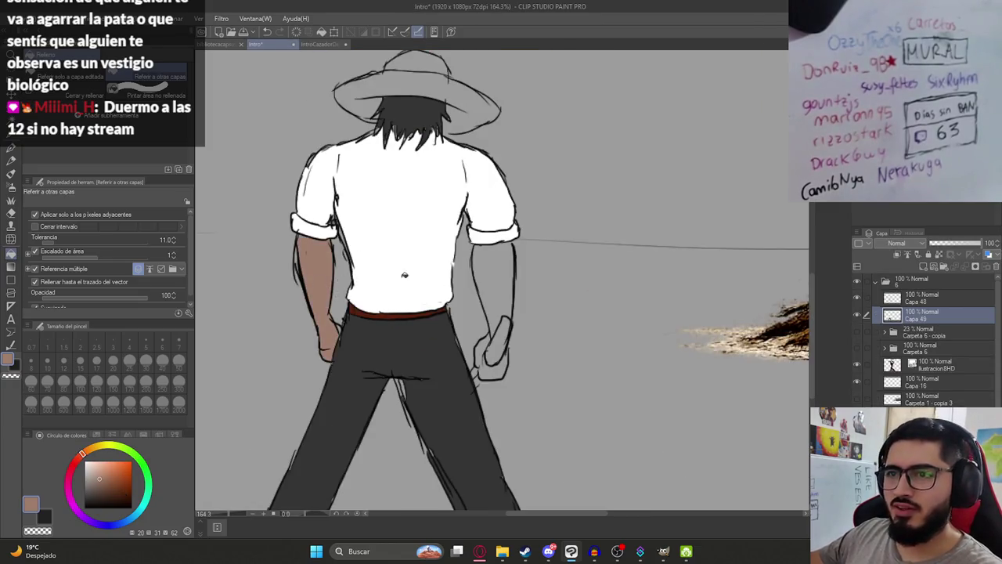
Fill the farmer's other arm with the same skin brown.
{"action": "left_click", "coordinate": [485, 278]}
{"action": "key", "text": "ctrl+z"}
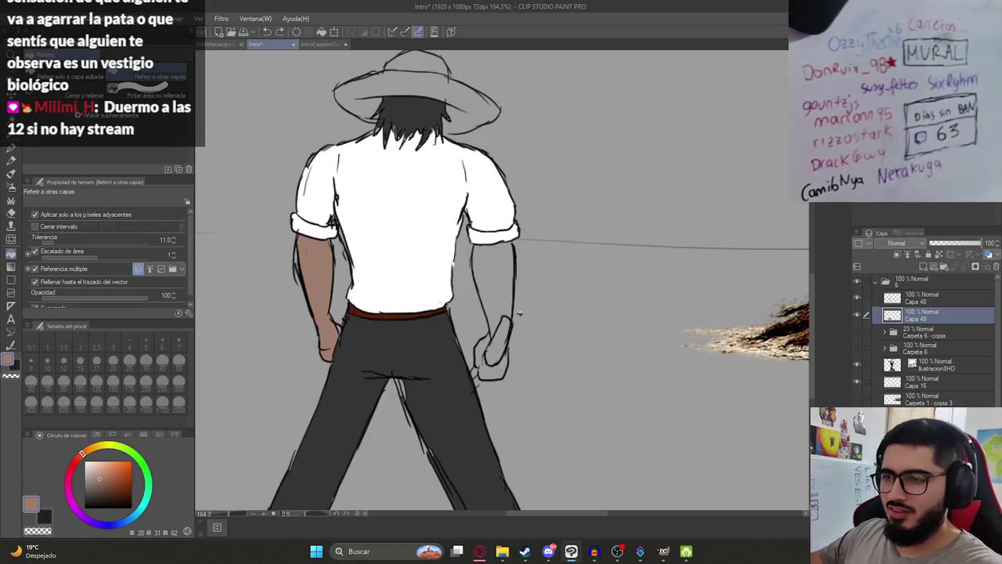
{"action": "key", "text": "p"}
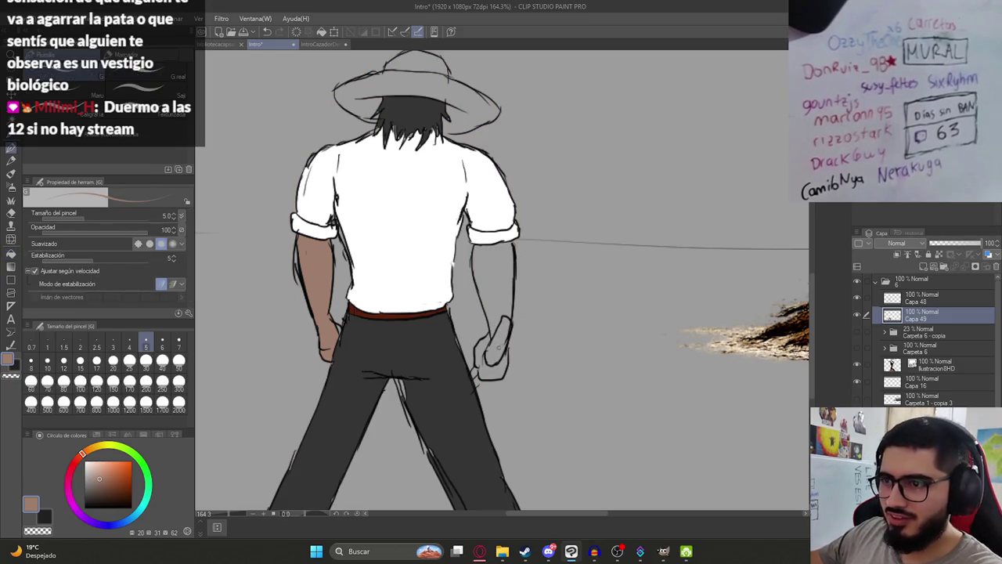
{"action": "key", "text": "g"}
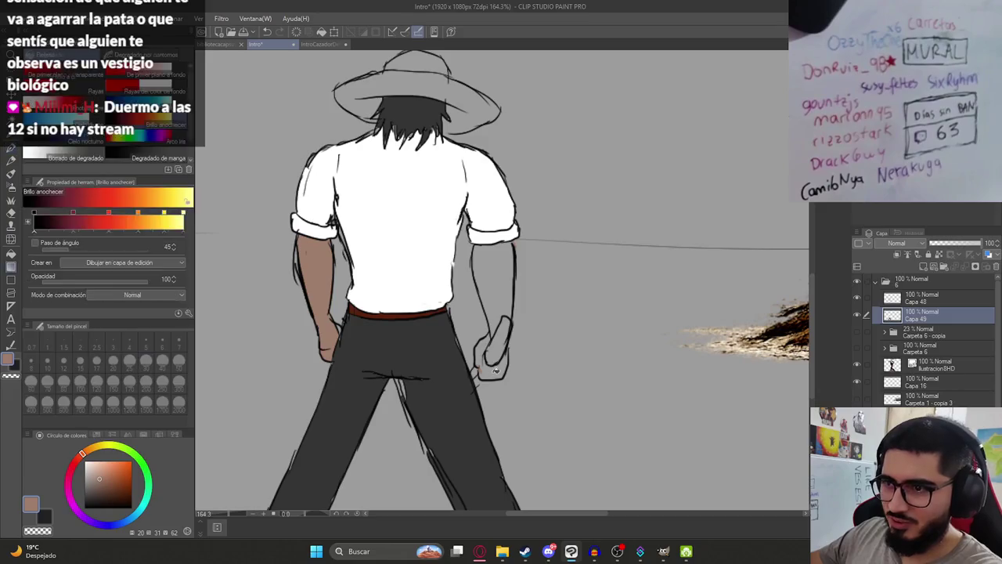
{"action": "left_click", "coordinate": [493, 312]}
{"action": "scroll", "coordinate": [502, 309], "scroll_direction": "up", "scroll_amount": 2}
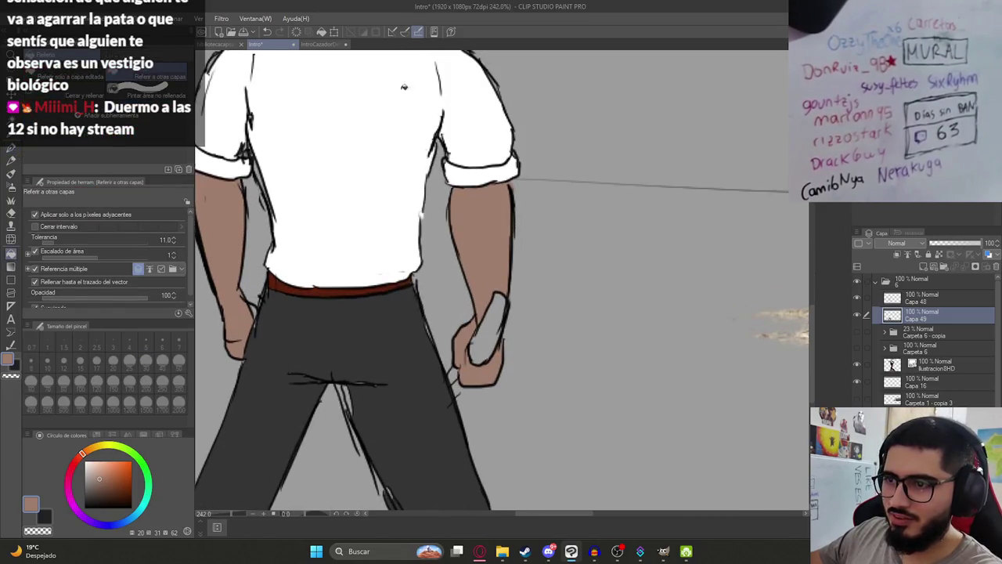
Eyedrop the hat yellow from the front-facing farmer in IntroCazadorDeMitos.
{"action": "left_click", "coordinate": [325, 43]}
{"action": "left_click", "coordinate": [330, 382], "text": "alt"}
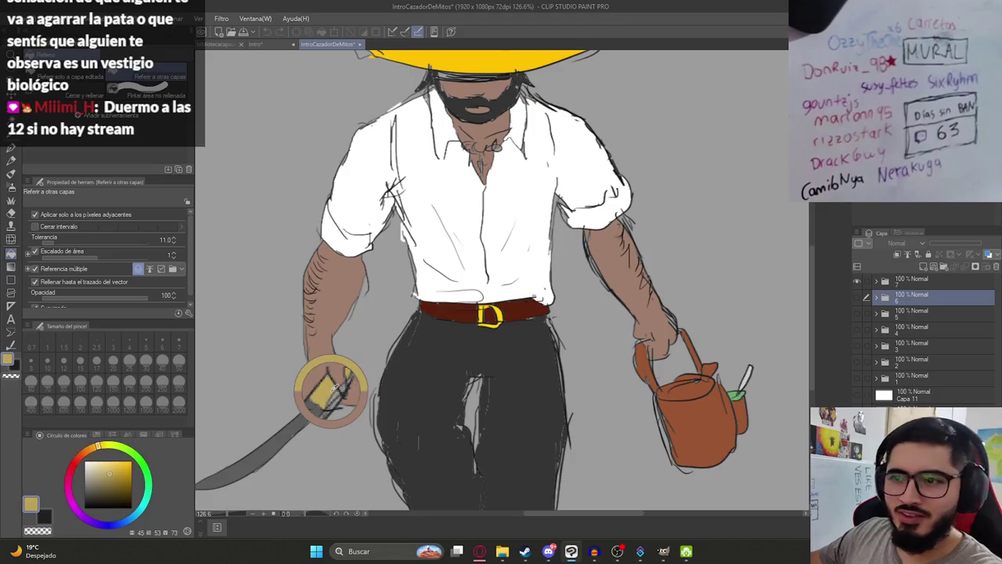
{"action": "left_click", "coordinate": [270, 44]}
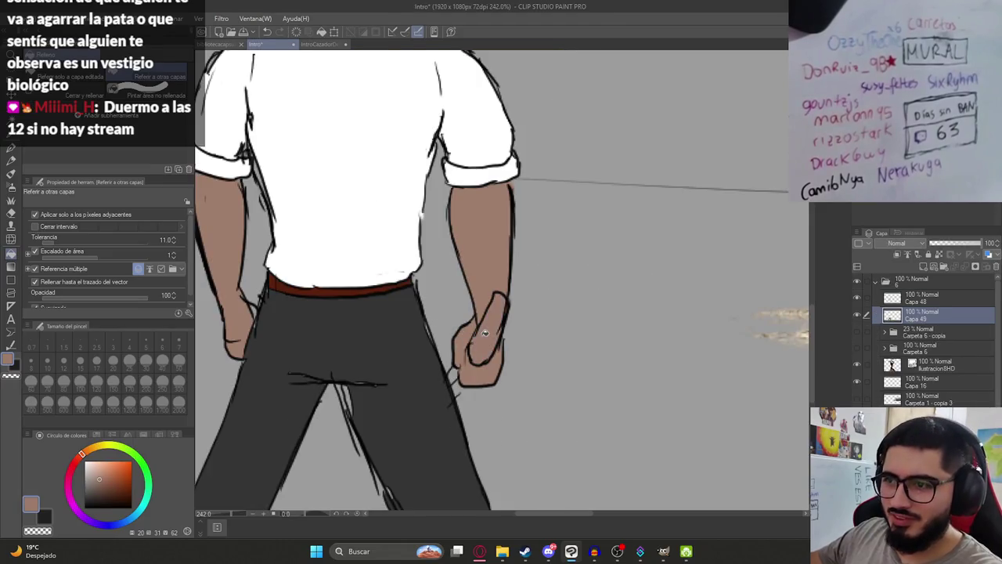
{"action": "left_click", "coordinate": [320, 45]}
{"action": "left_click", "coordinate": [327, 389], "text": "alt"}
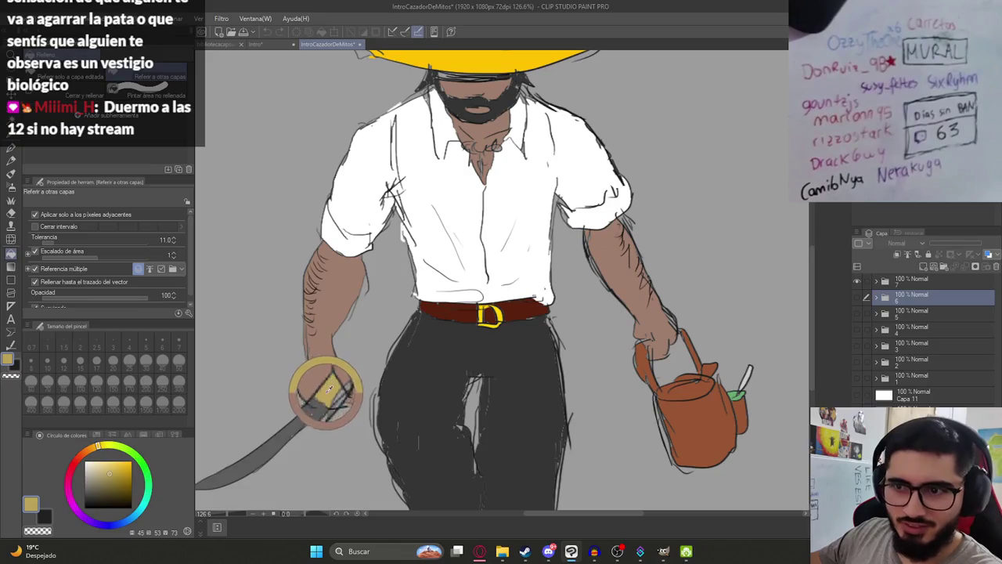
{"action": "left_click", "coordinate": [274, 43]}
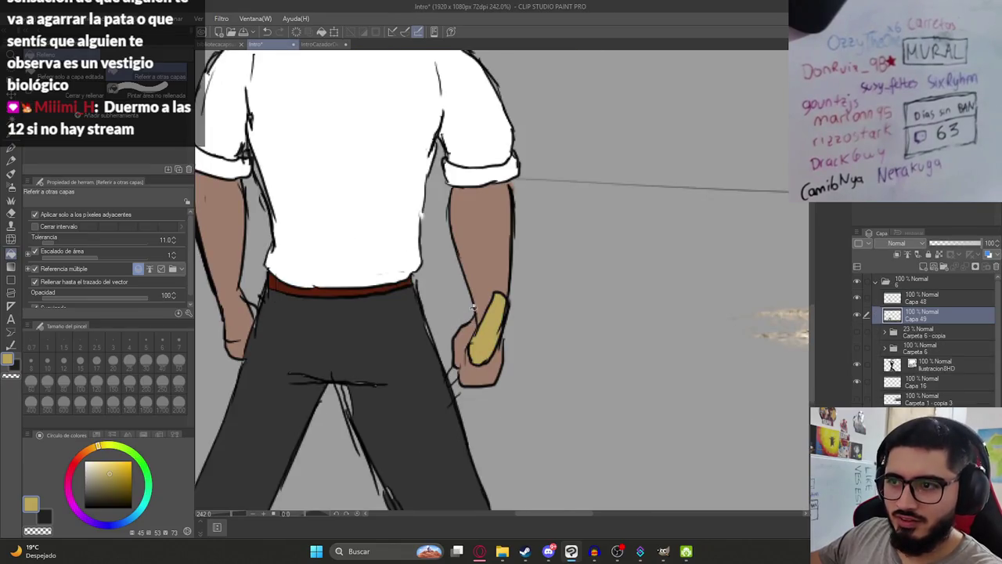
{"action": "left_click", "coordinate": [327, 44]}
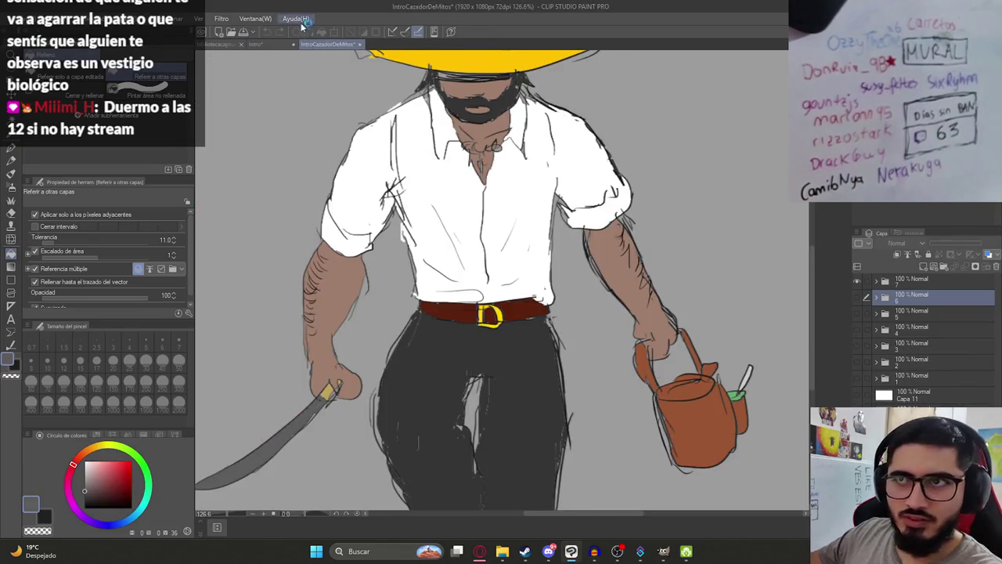
{"action": "left_click", "coordinate": [274, 43]}
{"action": "scroll", "coordinate": [485, 368], "scroll_direction": "down", "scroll_amount": 5}
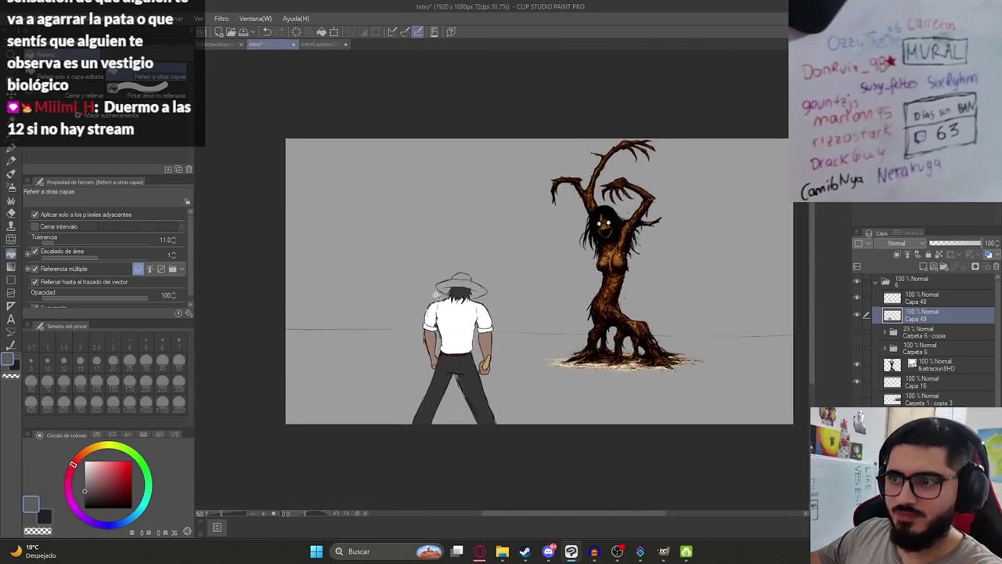
{"action": "scroll", "coordinate": [485, 368], "scroll_direction": "up", "scroll_amount": 3}
{"action": "left_click", "coordinate": [327, 44]}
{"action": "left_click", "coordinate": [440, 67], "text": "alt"}
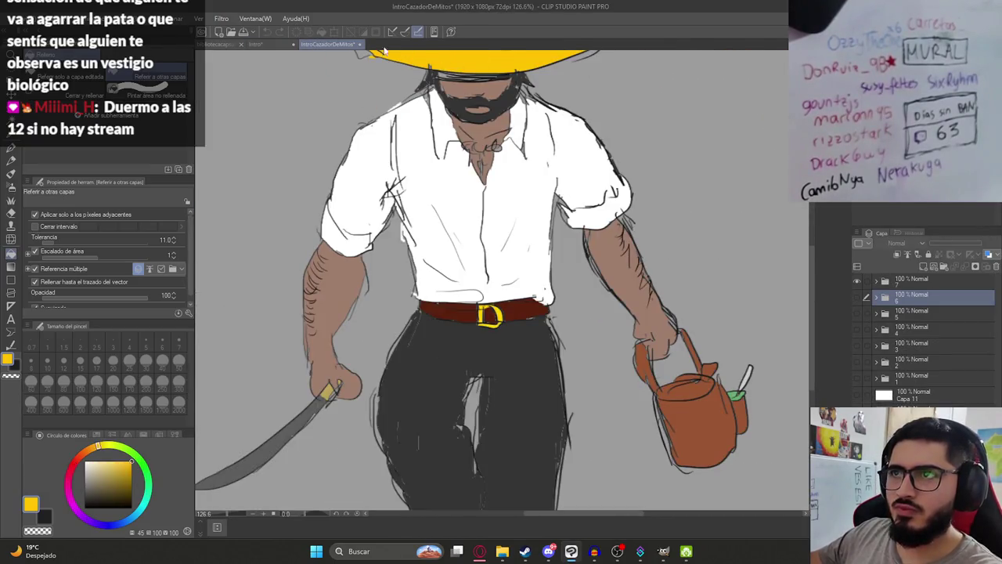
{"action": "left_click", "coordinate": [258, 44]}
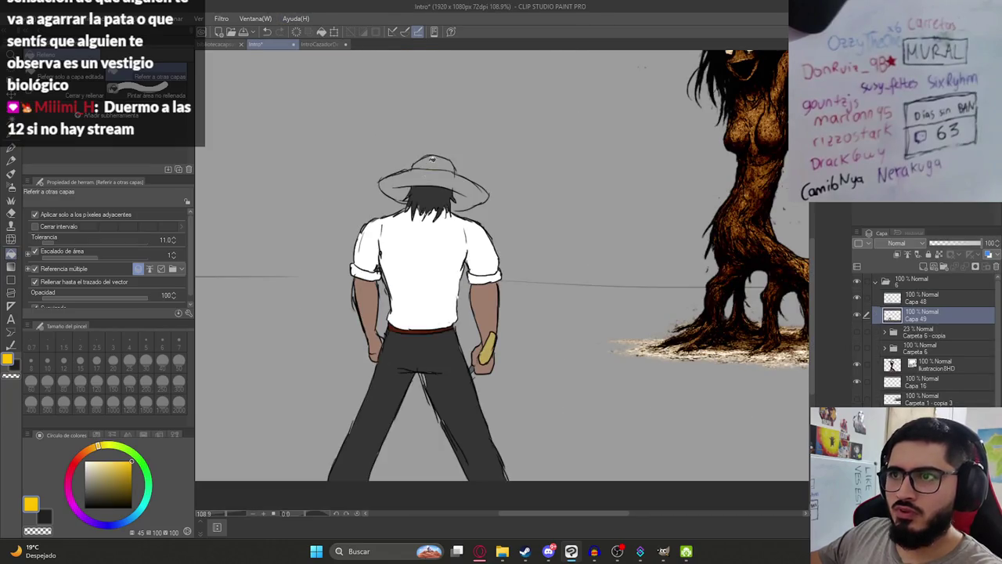
{"action": "scroll", "coordinate": [433, 161], "scroll_direction": "up", "scroll_amount": 3}
Fill the back-view farmer's hat crown and brim with yellow.
{"action": "left_click", "coordinate": [438, 174]}
{"action": "left_click", "coordinate": [450, 220]}
{"action": "key", "text": "ctrl+z"}
{"action": "left_click", "coordinate": [509, 247]}
{"action": "key", "text": "ctrl+z"}
{"action": "key", "text": "p"}
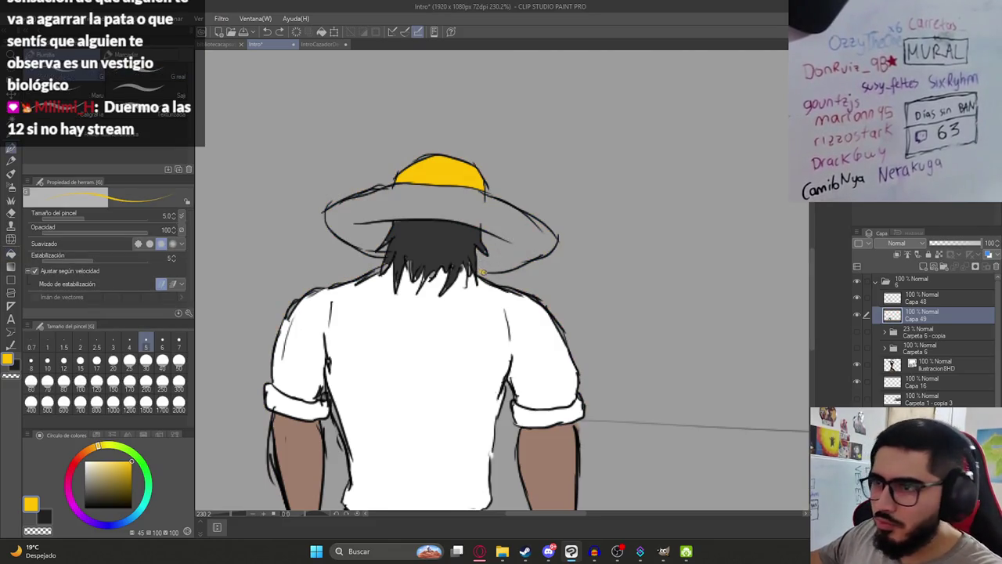
{"action": "key", "text": "g"}
{"action": "left_click", "coordinate": [509, 249]}
{"action": "scroll", "coordinate": [510, 249], "scroll_direction": "down", "scroll_amount": 2}
{"action": "scroll", "coordinate": [435, 255], "scroll_direction": "up", "scroll_amount": 2}
{"action": "scroll", "coordinate": [435, 255], "scroll_direction": "up", "scroll_amount": 2}
{"action": "scroll", "coordinate": [435, 255], "scroll_direction": "down", "scroll_amount": 5}
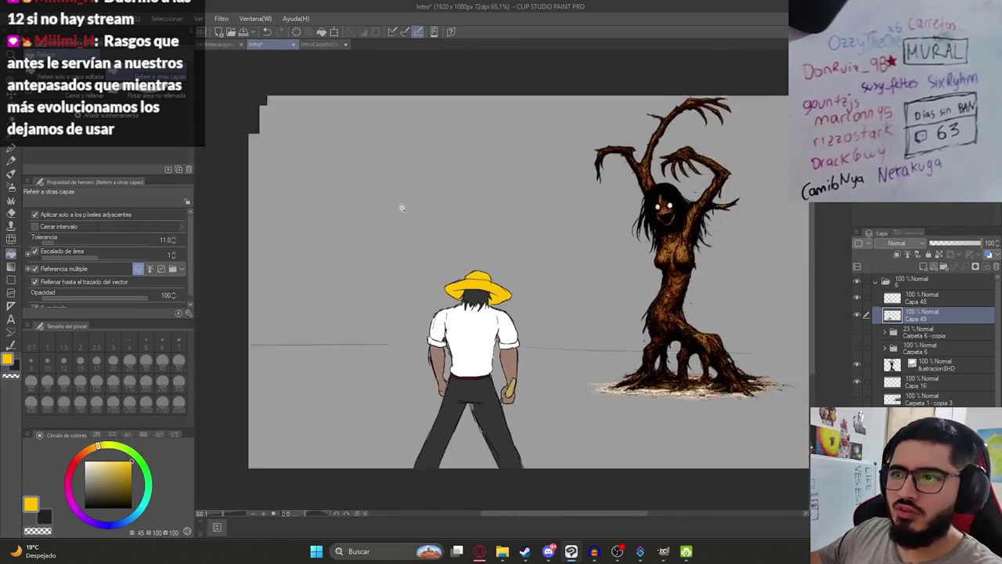
Save the Intro file.
{"action": "scroll", "coordinate": [403, 235], "scroll_direction": "down", "scroll_amount": 1}
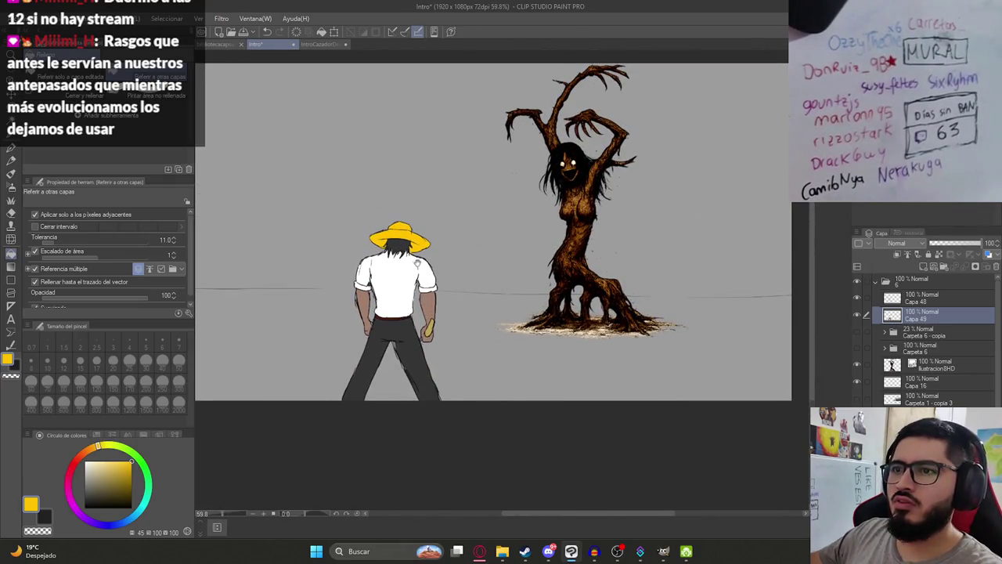
{"action": "scroll", "coordinate": [423, 278], "scroll_direction": "down", "scroll_amount": 1}
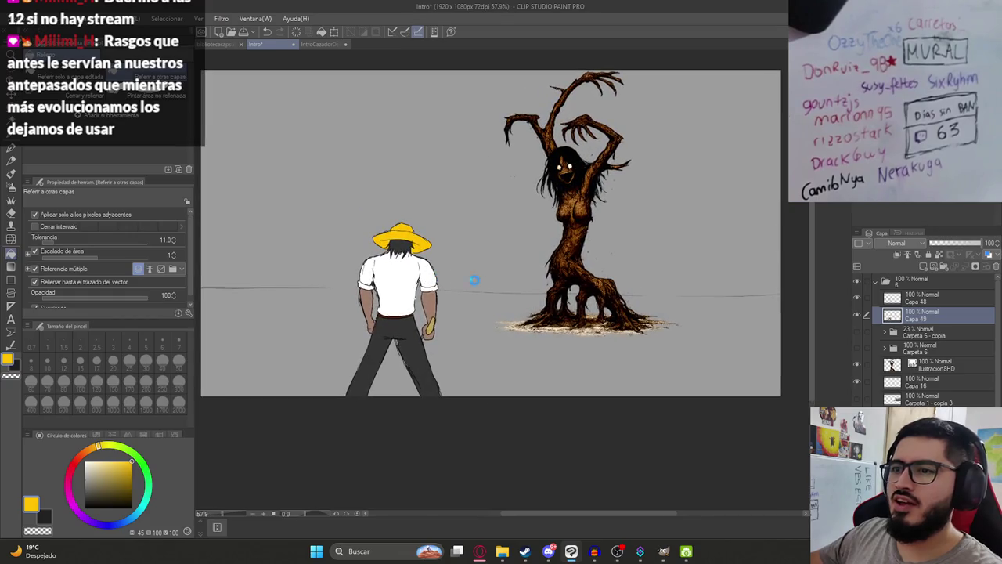
{"action": "key", "text": "ctrl+s"}
{"action": "scroll", "coordinate": [468, 279], "scroll_direction": "down", "scroll_amount": 1}
{"action": "scroll", "coordinate": [454, 305], "scroll_direction": "up", "scroll_amount": 1}
{"action": "scroll", "coordinate": [438, 329], "scroll_direction": "up", "scroll_amount": 1}
{"action": "scroll", "coordinate": [437, 335], "scroll_direction": "up", "scroll_amount": 1}
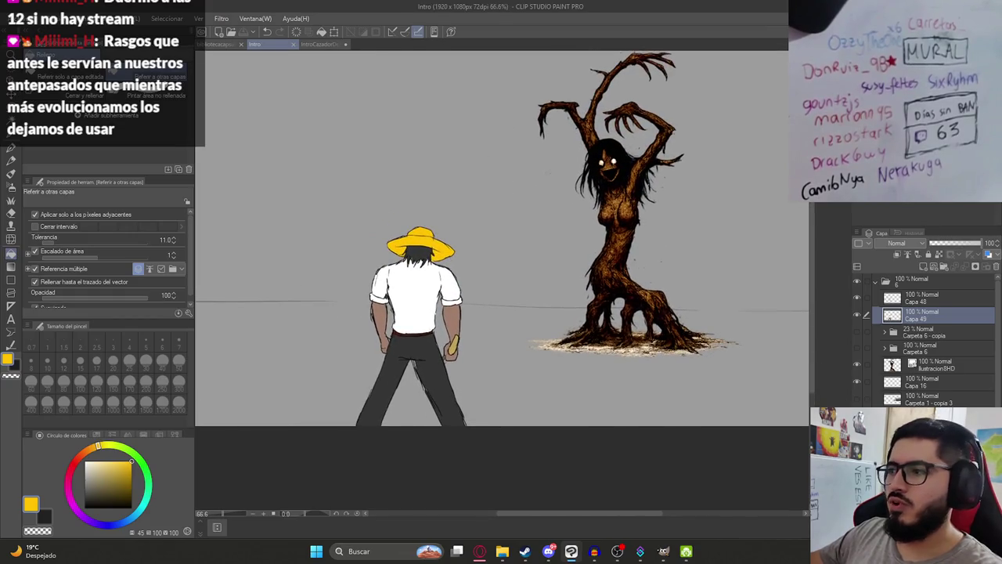
{"action": "scroll", "coordinate": [924, 341], "scroll_direction": "down", "scroll_amount": 1}
Hide the grey background and tree creature layers, and show the farmer's line art.
{"action": "left_click", "coordinate": [857, 318]}
{"action": "scroll", "coordinate": [858, 314], "scroll_direction": "up", "scroll_amount": 1}
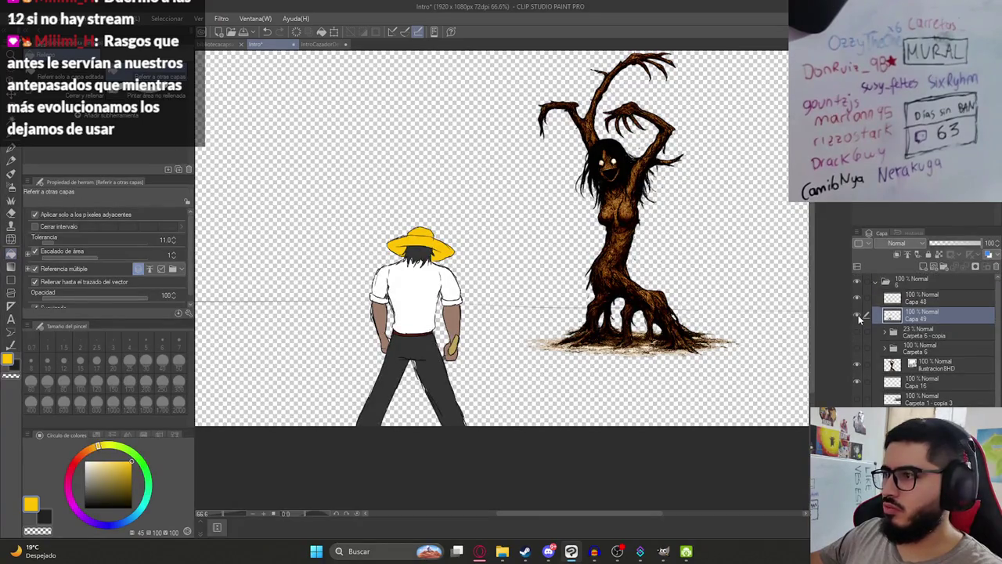
{"action": "left_click", "coordinate": [855, 302]}
{"action": "left_click", "coordinate": [854, 314]}
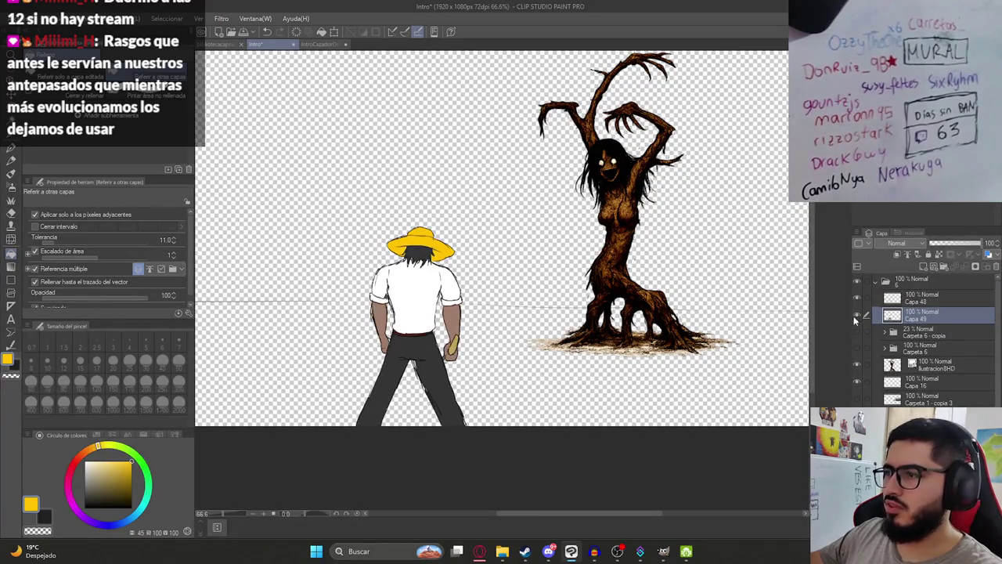
{"action": "left_click", "coordinate": [857, 363]}
{"action": "scroll", "coordinate": [613, 306], "scroll_direction": "down", "scroll_amount": 1}
Export the image as a single-layer PNG named Ilustracion11.png in the Malavision folder.
{"action": "scroll", "coordinate": [612, 306], "scroll_direction": "down", "scroll_amount": 1}
{"action": "left_click", "coordinate": [14, 18]}
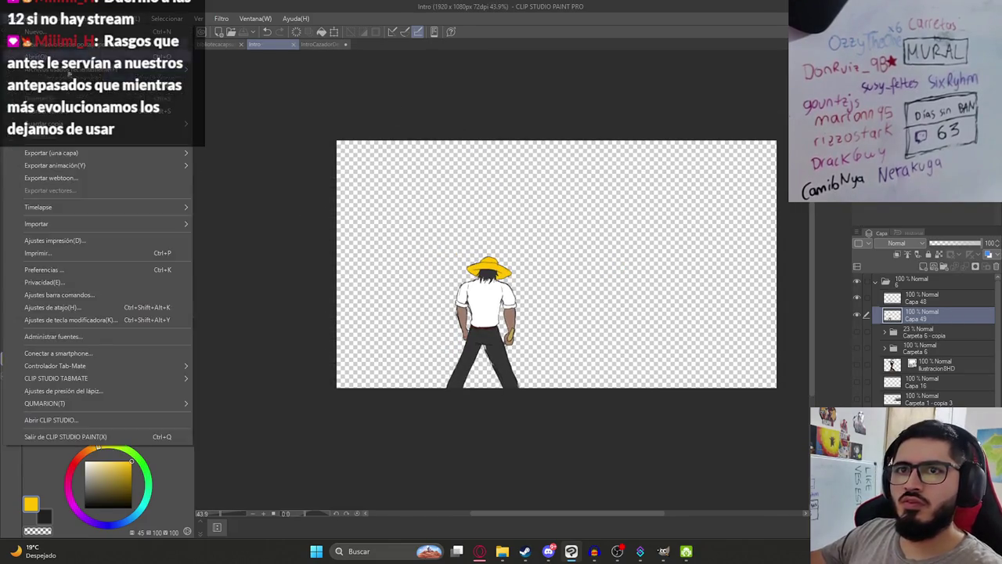
{"action": "mouse_move", "coordinate": [51, 153]}
{"action": "left_click", "coordinate": [305, 178]}
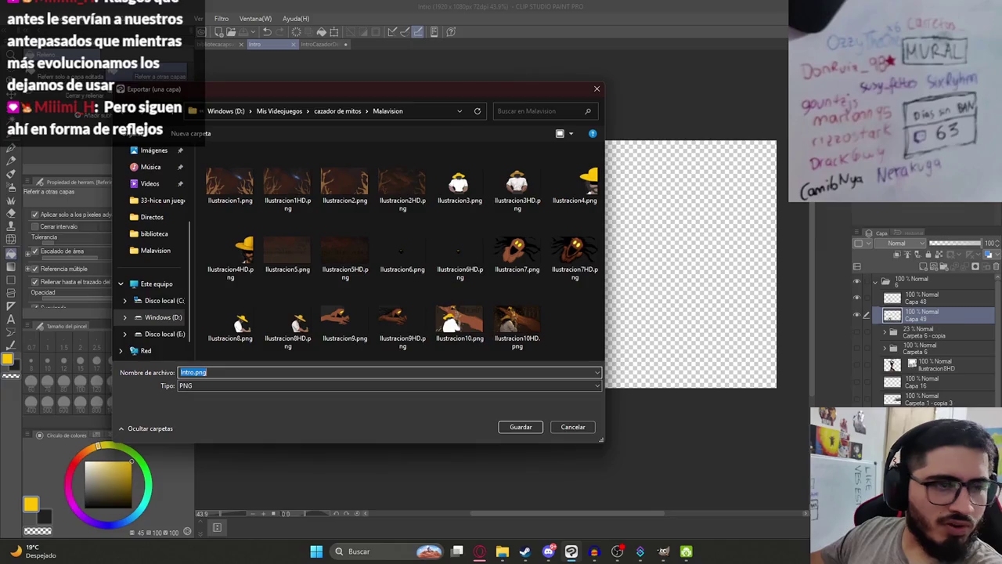
{"action": "left_click", "coordinate": [345, 251]}
{"action": "left_click", "coordinate": [517, 317]}
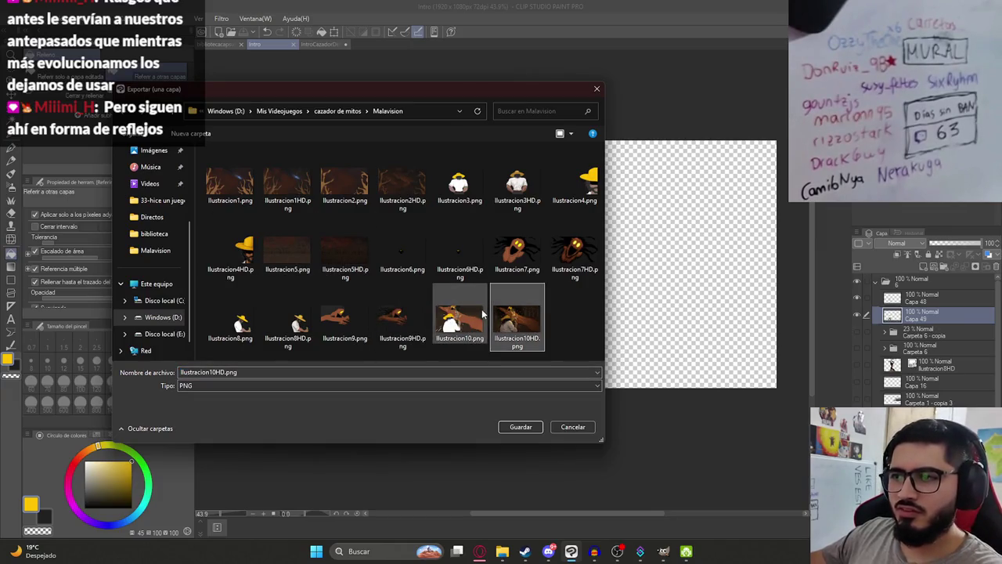
{"action": "left_click", "coordinate": [221, 372]}
{"action": "left_click", "coordinate": [221, 372]}
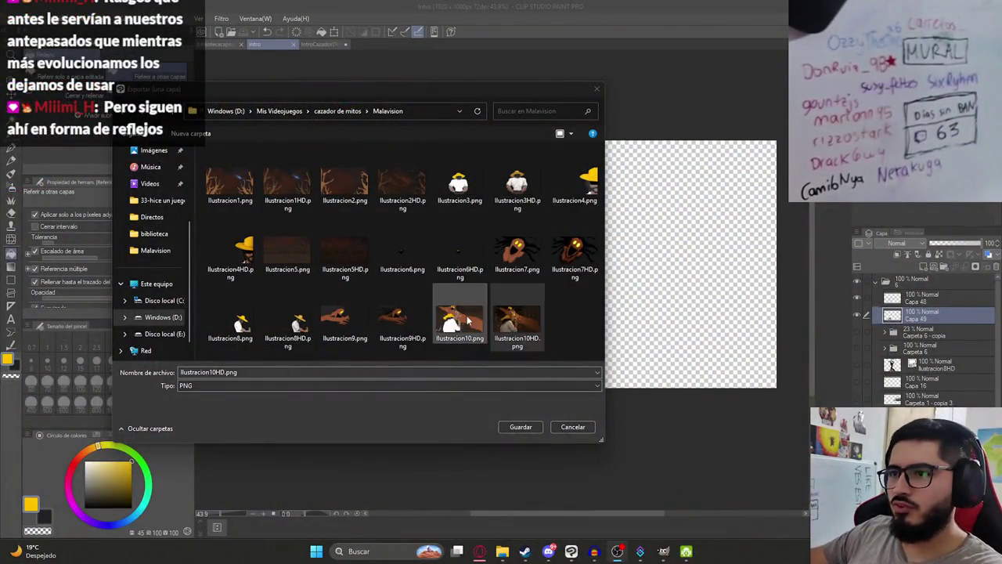
{"action": "left_click", "coordinate": [402, 317]}
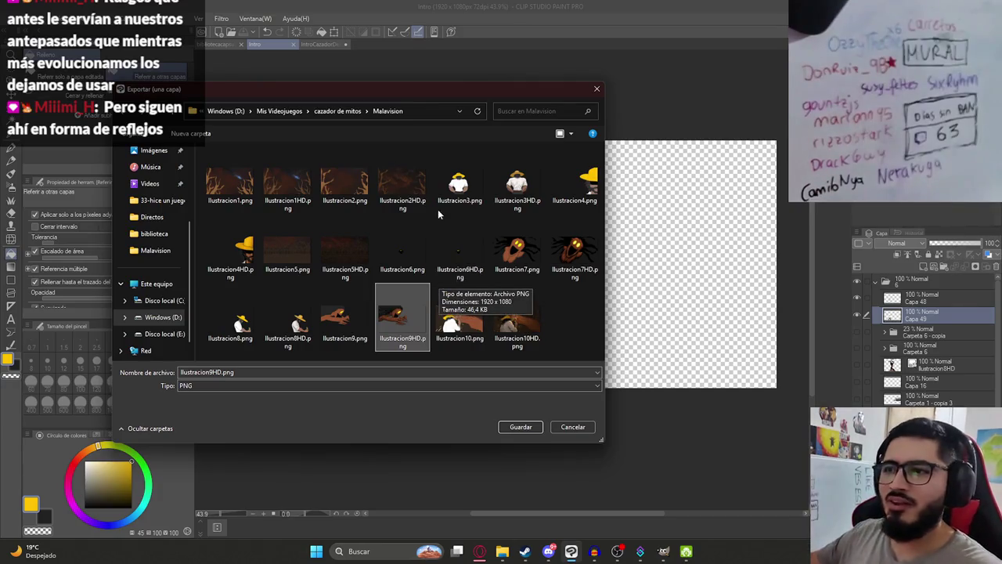
{"action": "left_click", "coordinate": [505, 327]}
{"action": "double_click", "coordinate": [218, 372]}
{"action": "type", "text": "Ilustracion11"}
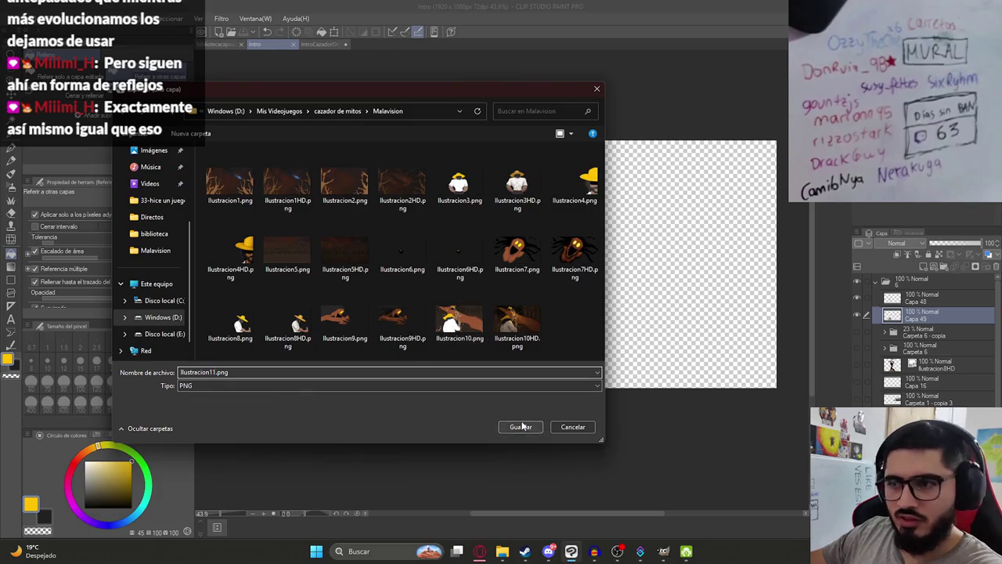
{"action": "left_click", "coordinate": [521, 426]}
{"action": "key", "text": "Return"}
{"action": "key", "text": "Return"}
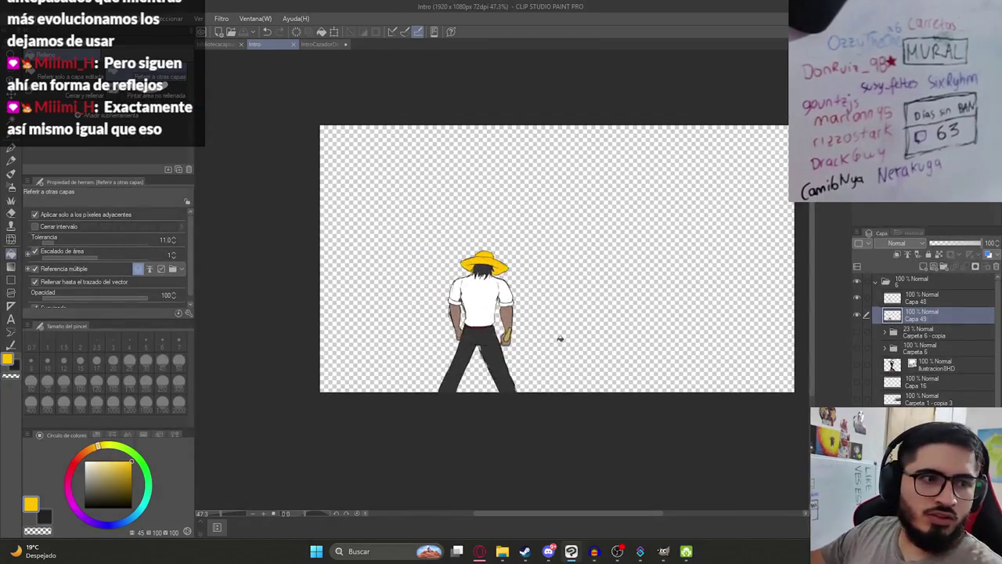
Open the Malavision folder and select the exported Ilustracion11.png to verify it.
{"action": "scroll", "coordinate": [552, 334], "scroll_direction": "up", "scroll_amount": 1}
{"action": "scroll", "coordinate": [577, 288], "scroll_direction": "up", "scroll_amount": 1}
{"action": "scroll", "coordinate": [483, 317], "scroll_direction": "down", "scroll_amount": 2}
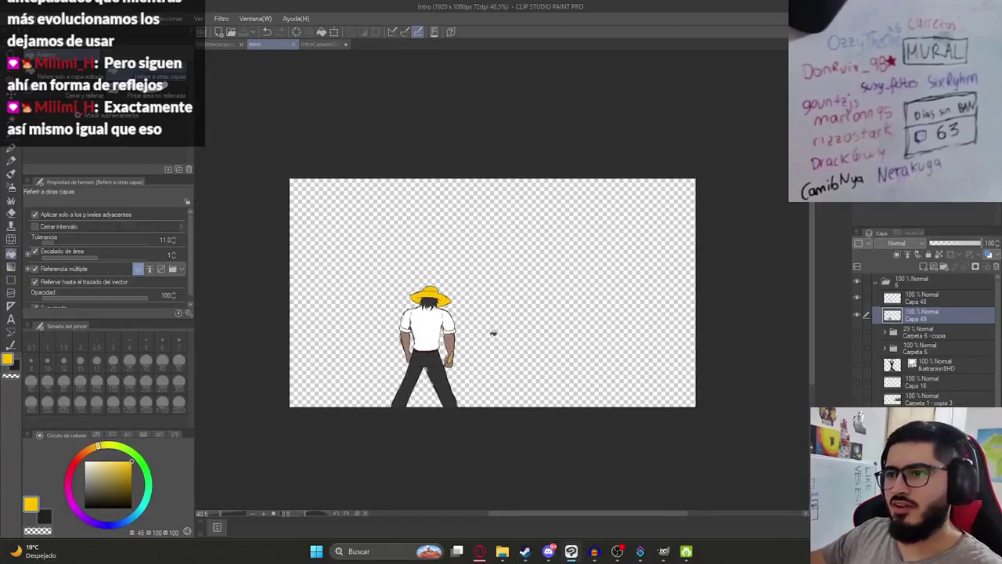
{"action": "scroll", "coordinate": [490, 331], "scroll_direction": "up", "scroll_amount": 2}
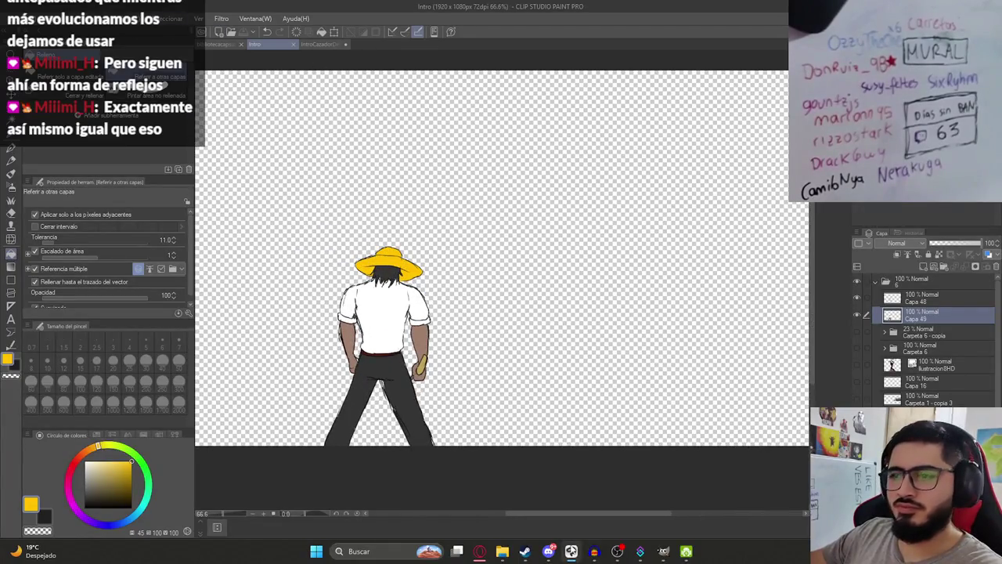
{"action": "left_click", "coordinate": [502, 551]}
{"action": "left_click", "coordinate": [640, 329]}
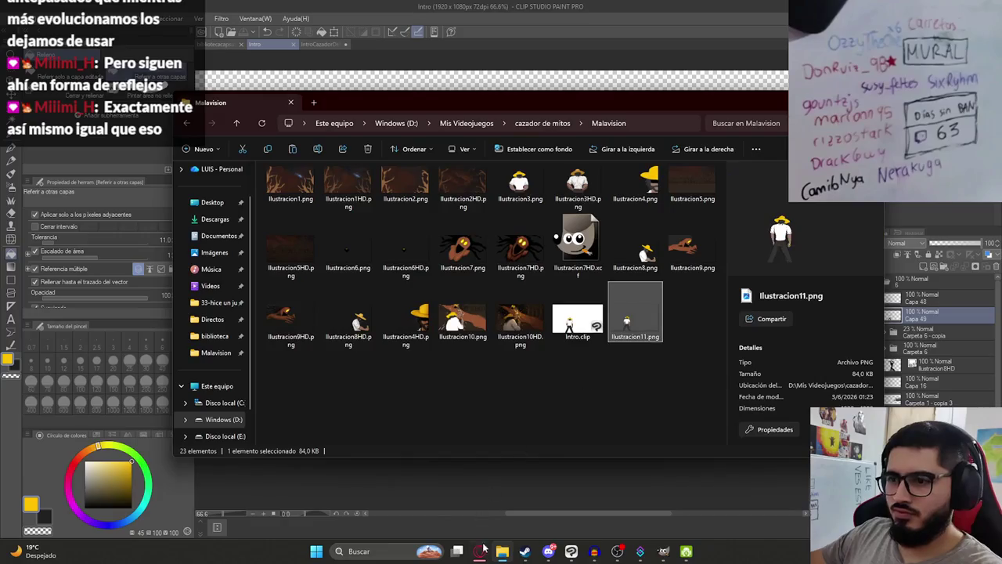
Send the farmer PNG to ChatGPT with 'agregale detalles a este boceto y por favor damelo con transparencia real'.
{"action": "left_click", "coordinate": [479, 550]}
{"action": "left_click", "coordinate": [64, 54]}
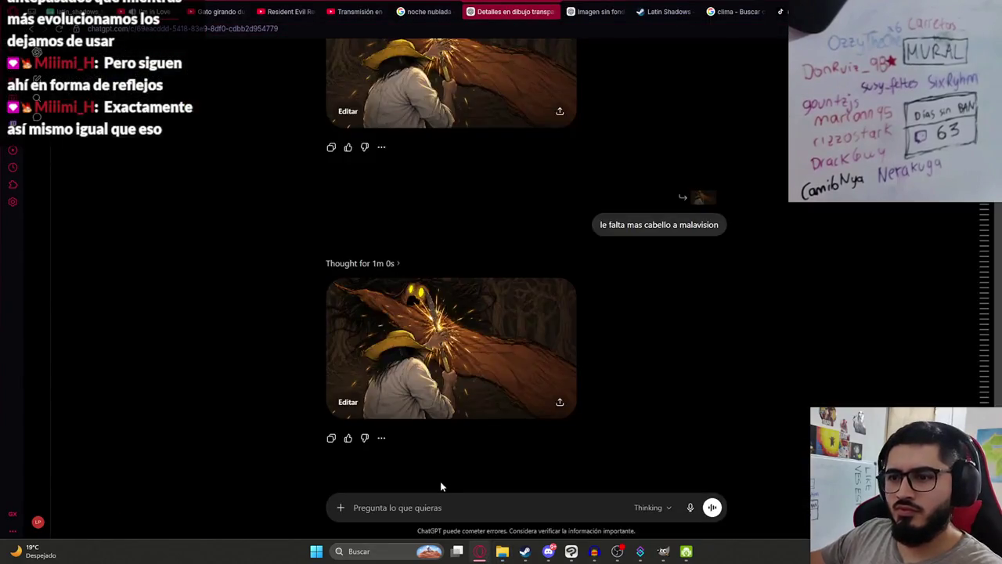
{"action": "key", "text": "ctrl+v"}
{"action": "type", "text": "agregale "}
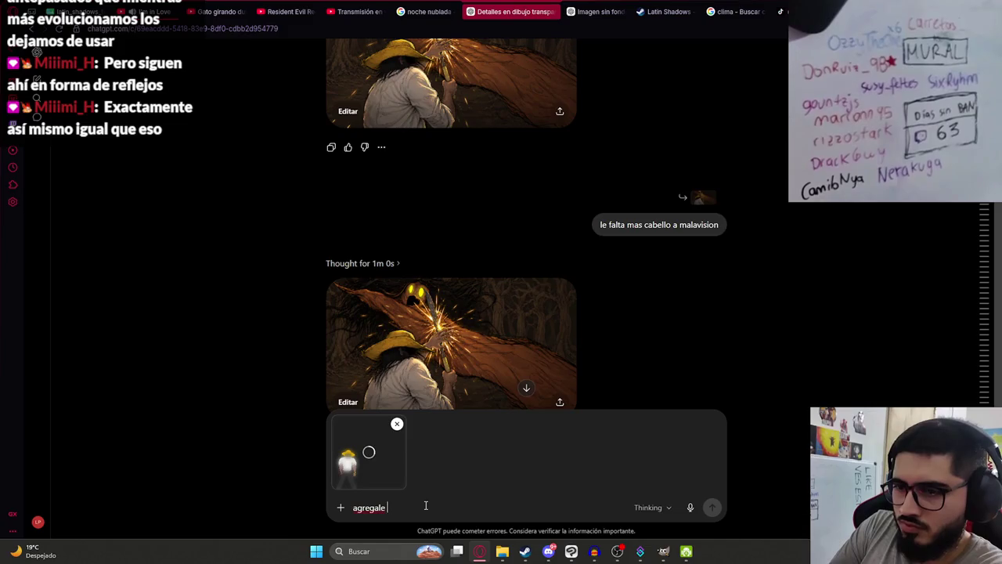
{"action": "type", "text": "detalles a este boceto y por favor"}
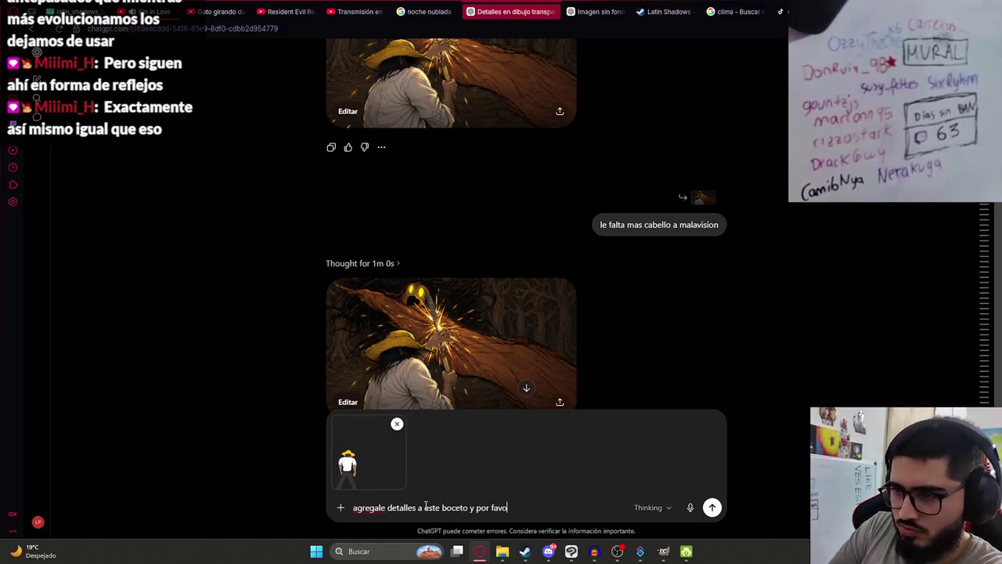
{"action": "type", "text": " damelo con transparencia rea"}
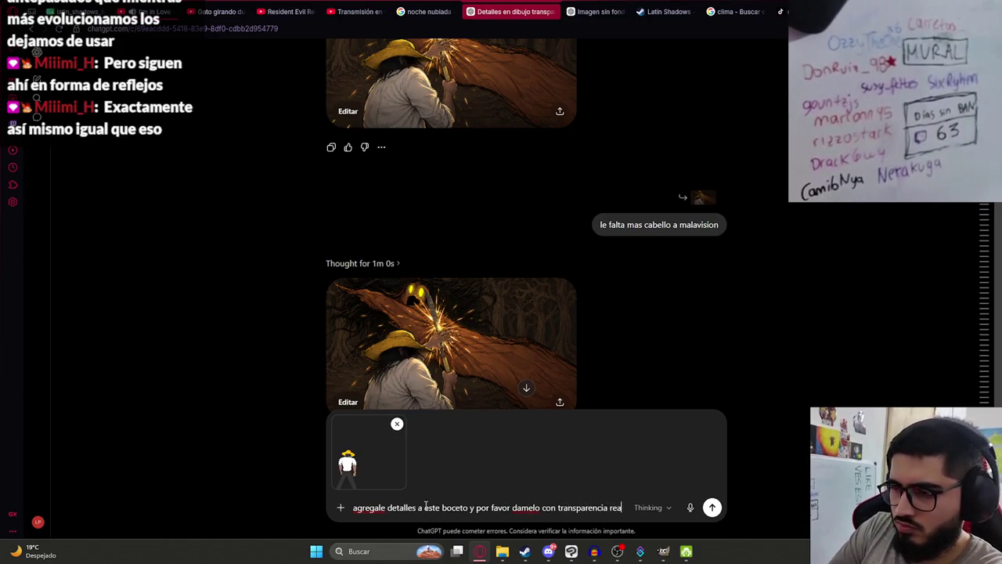
{"action": "type", "text": "l"}
{"action": "key", "text": "Return"}
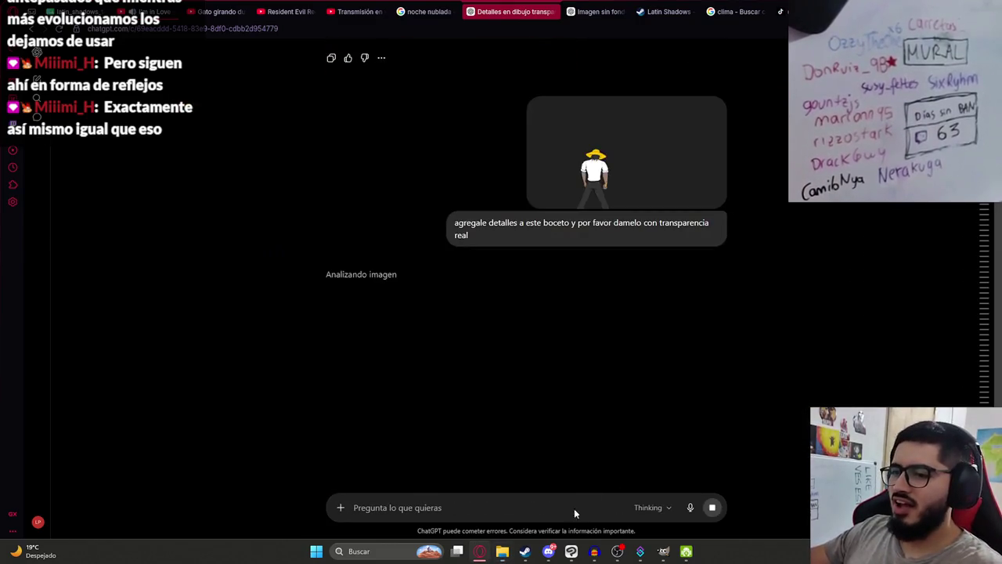
{"action": "left_click", "coordinate": [570, 551]}
{"action": "scroll", "coordinate": [760, 405], "scroll_direction": "down", "scroll_amount": 2}
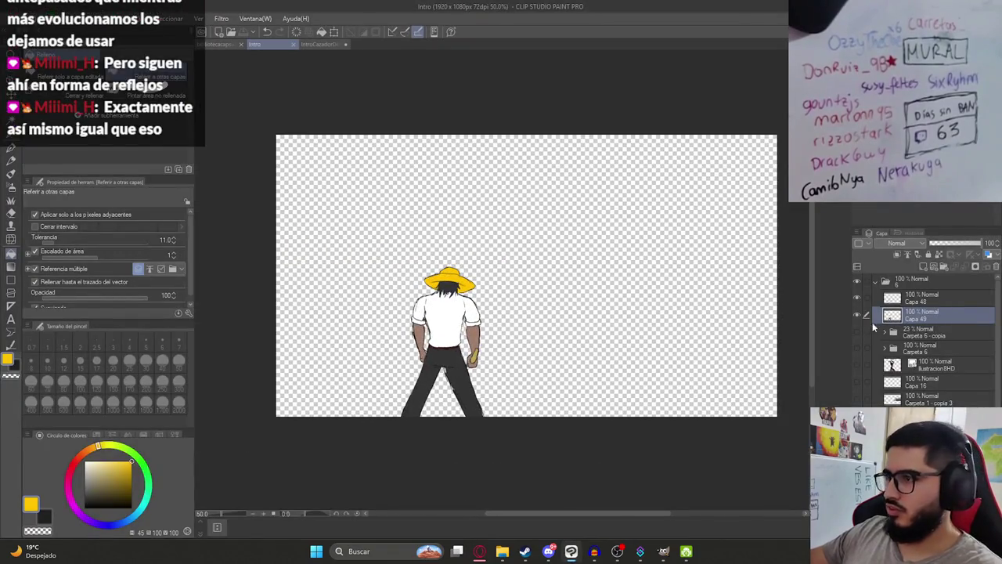
Toggle the sword layers' visibility off and on and scroll through the layer list.
{"action": "left_click", "coordinate": [859, 333]}
{"action": "left_click", "coordinate": [860, 333]}
{"action": "left_click", "coordinate": [860, 349]}
{"action": "left_click", "coordinate": [859, 349]}
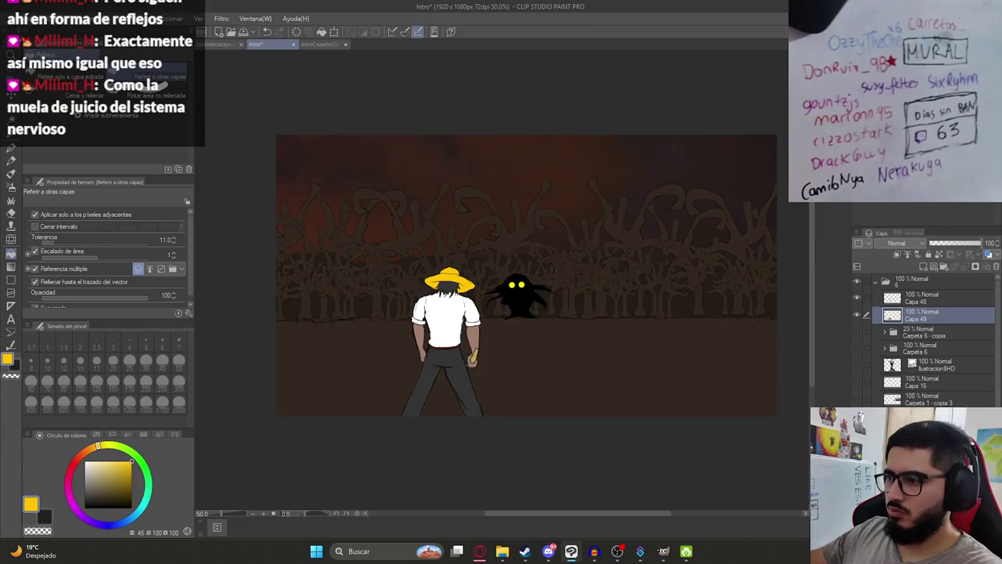
{"action": "scroll", "coordinate": [927, 336], "scroll_direction": "down", "scroll_amount": 1}
{"action": "scroll", "coordinate": [927, 337], "scroll_direction": "down", "scroll_amount": 1}
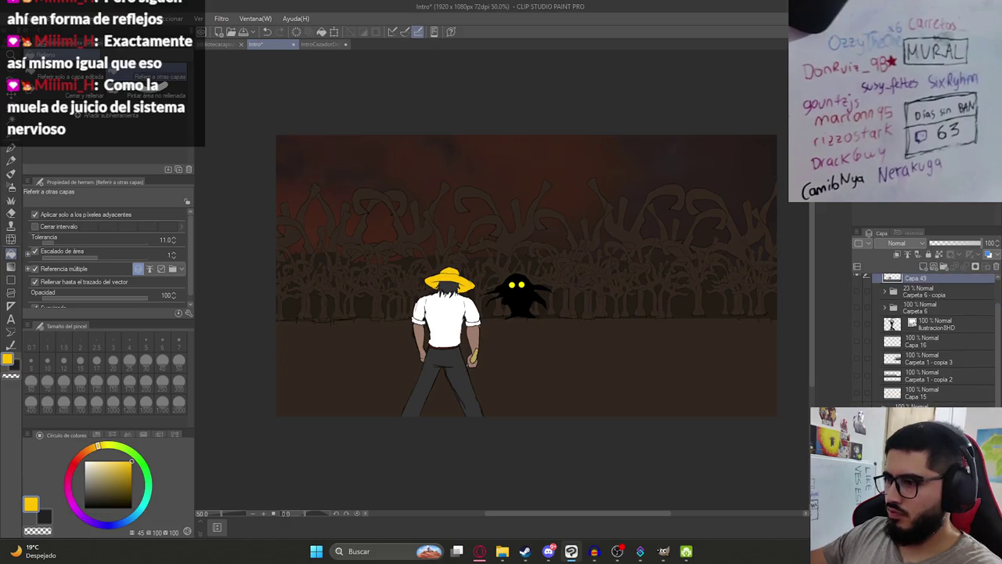
{"action": "scroll", "coordinate": [927, 336], "scroll_direction": "down", "scroll_amount": 2}
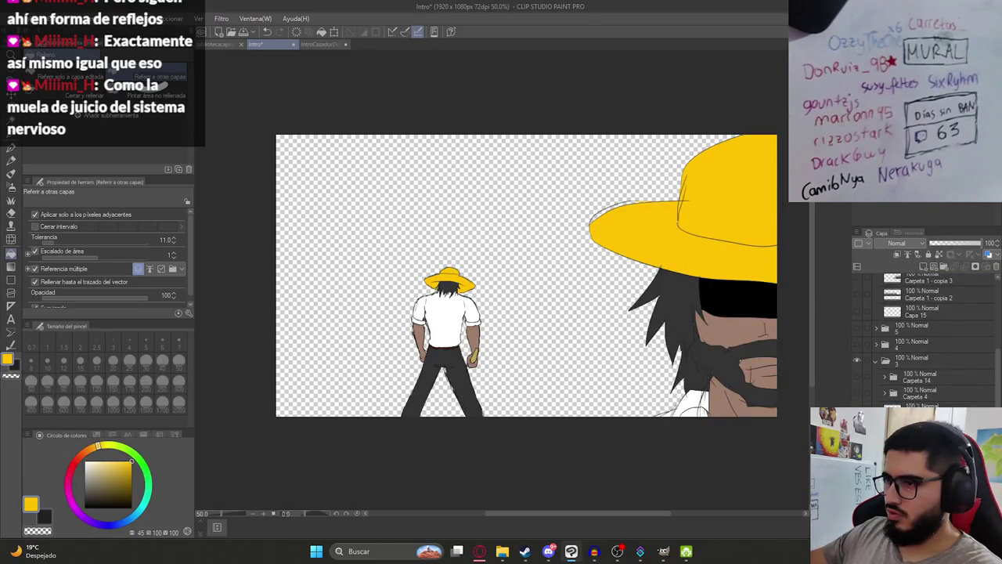
{"action": "scroll", "coordinate": [927, 337], "scroll_direction": "down", "scroll_amount": 1}
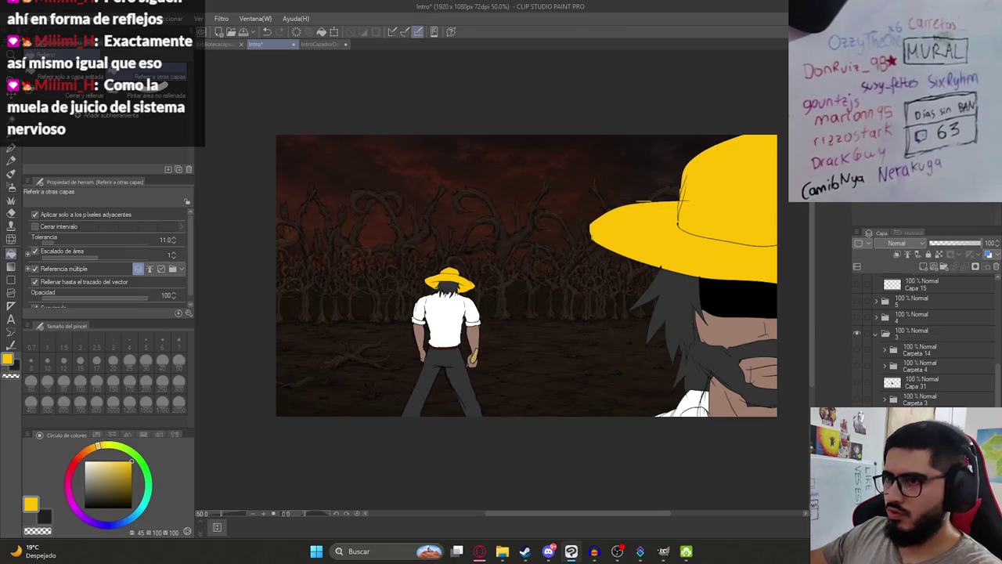
{"action": "scroll", "coordinate": [928, 336], "scroll_direction": "up", "scroll_amount": 3}
{"action": "scroll", "coordinate": [924, 337], "scroll_direction": "up", "scroll_amount": 1}
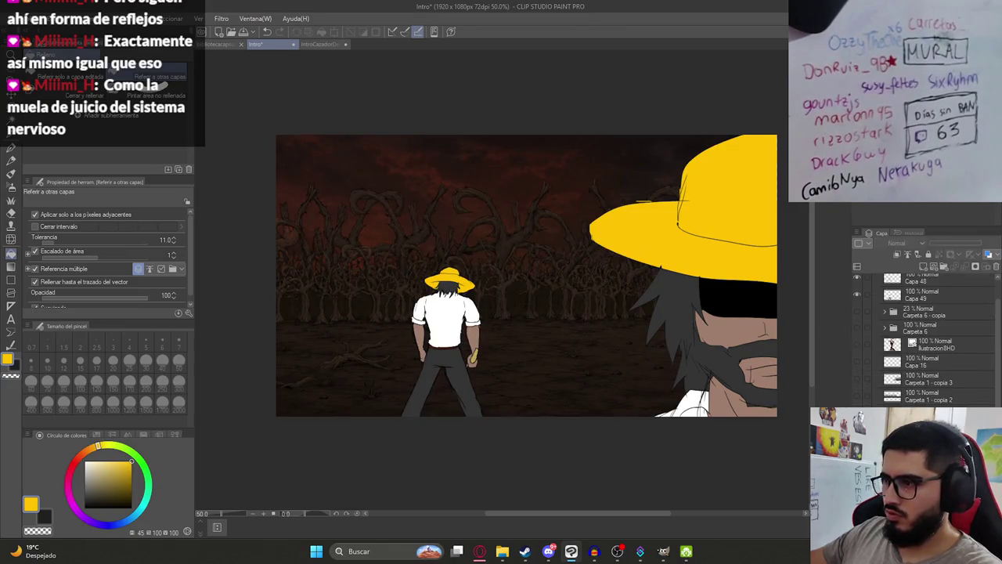
{"action": "scroll", "coordinate": [892, 379], "scroll_direction": "up", "scroll_amount": 1}
Delete the close-up hat layer Capa 30 - copia, then show and select the ilustracion8HD tree-woman layer.
{"action": "key", "text": "ctrl+z"}
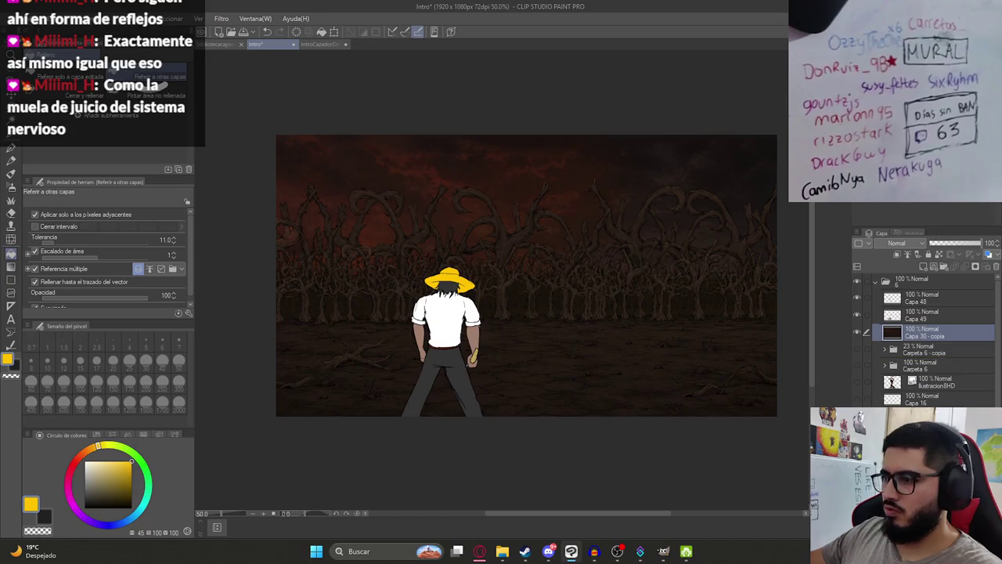
{"action": "key", "text": "ctrl+y"}
{"action": "left_click", "coordinate": [857, 365]}
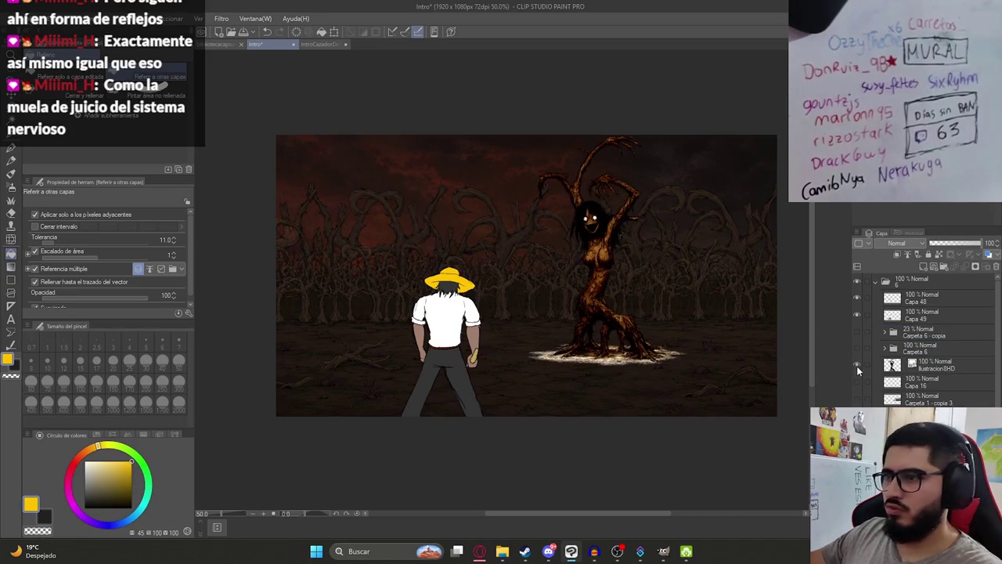
{"action": "left_click", "coordinate": [932, 365]}
{"action": "key", "text": "k"}
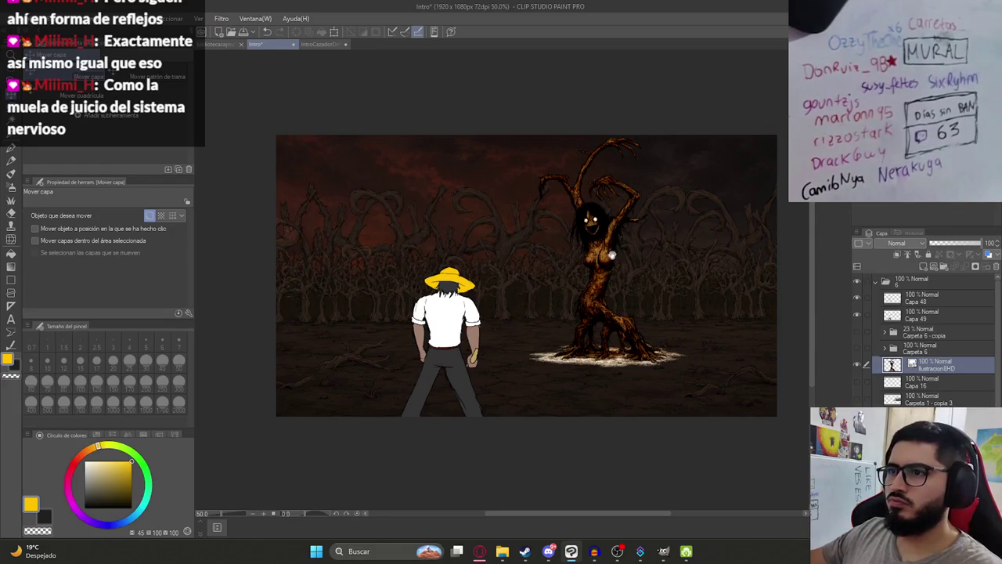
Copy the generated farmer image from ChatGPT and return to Clip Studio.
{"action": "scroll", "coordinate": [446, 313], "scroll_direction": "up", "scroll_amount": 1}
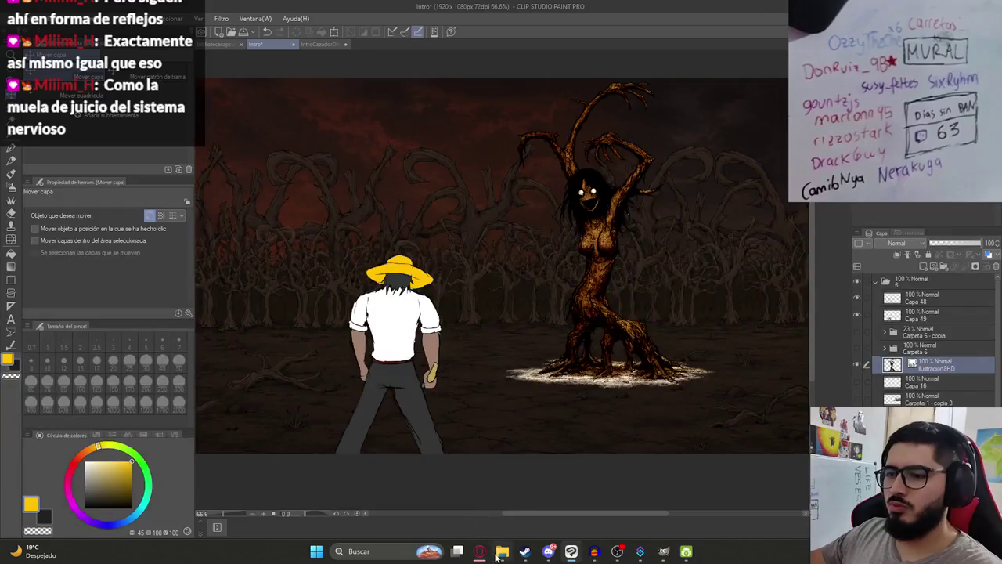
{"action": "left_click", "coordinate": [479, 552]}
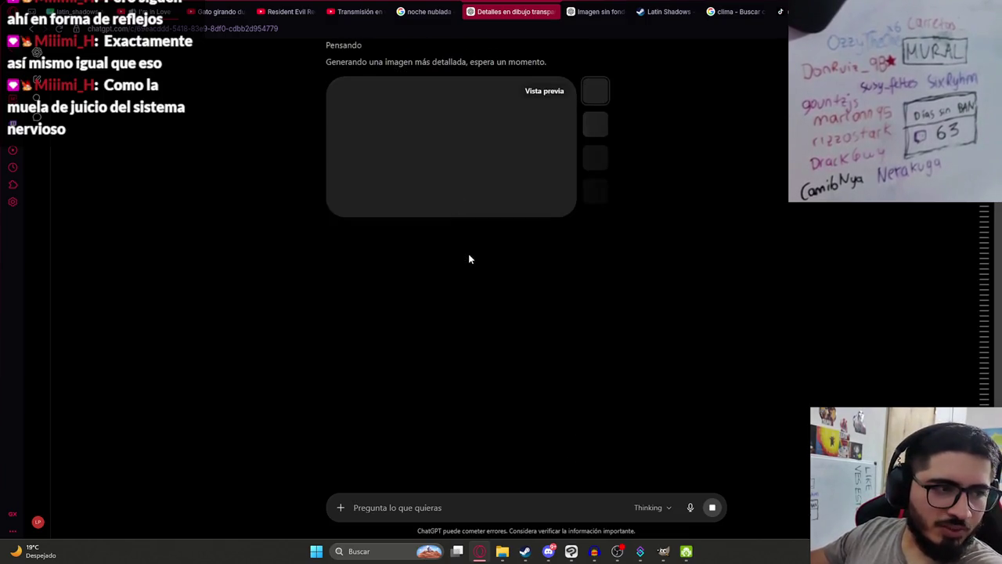
{"action": "scroll", "coordinate": [467, 240], "scroll_direction": "up", "scroll_amount": 1}
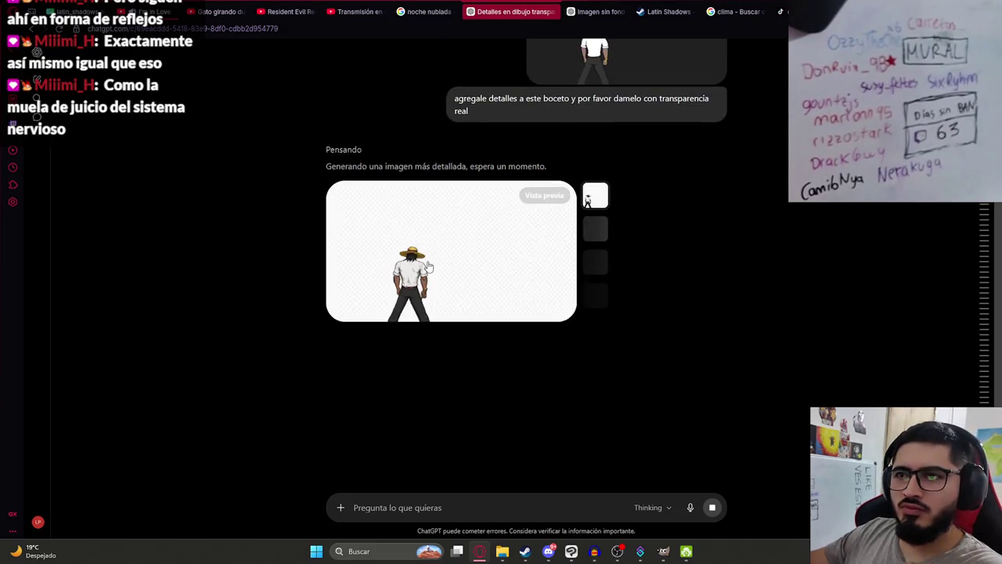
{"action": "left_click", "coordinate": [429, 267]}
{"action": "right_click", "coordinate": [478, 274]}
{"action": "left_click", "coordinate": [492, 291]}
{"action": "key", "text": "alt+Tab"}
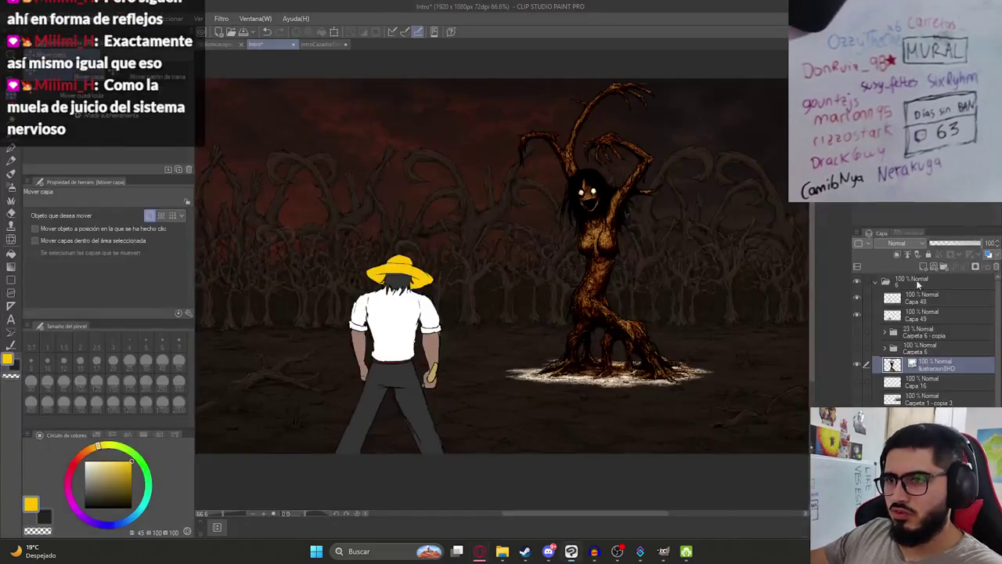
Paste the farmer image as new layer Capa 50 at the top of the stack.
{"action": "left_click", "coordinate": [917, 315]}
{"action": "left_click", "coordinate": [917, 300]}
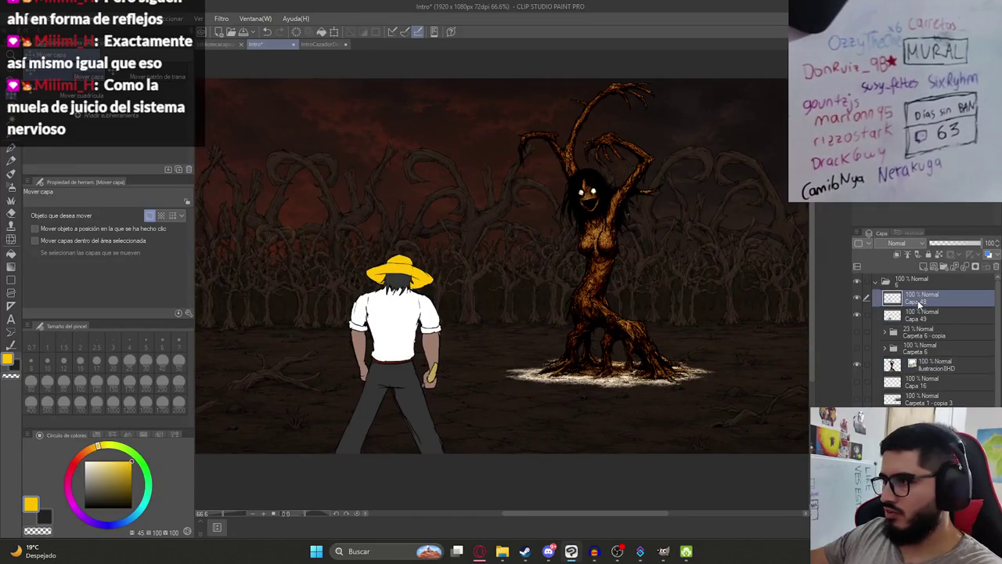
{"action": "key", "text": "ctrl+v"}
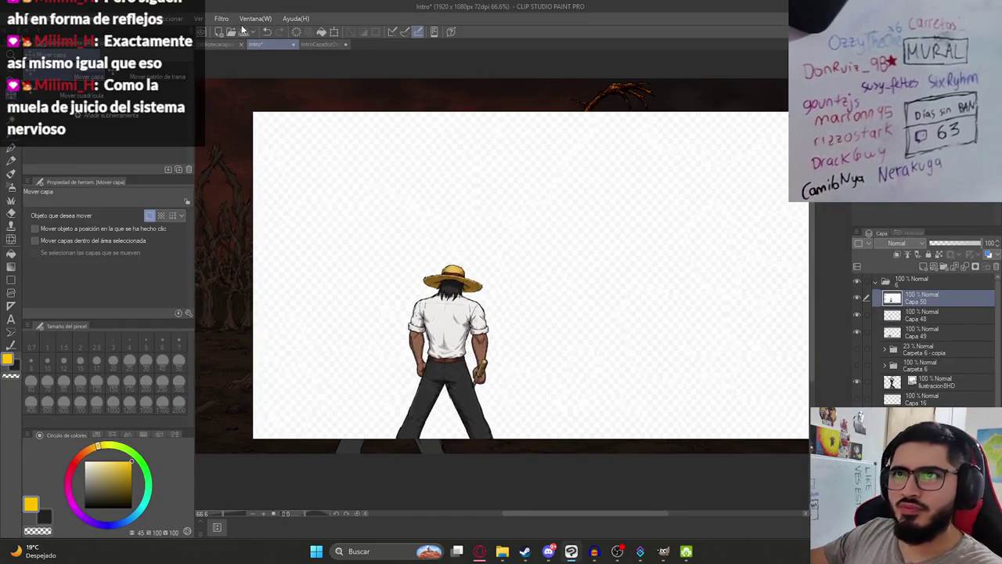
Select the farmer figure with Select Color Range at colour margin 10.
{"action": "left_click", "coordinate": [176, 18]}
{"action": "left_click", "coordinate": [210, 129]}
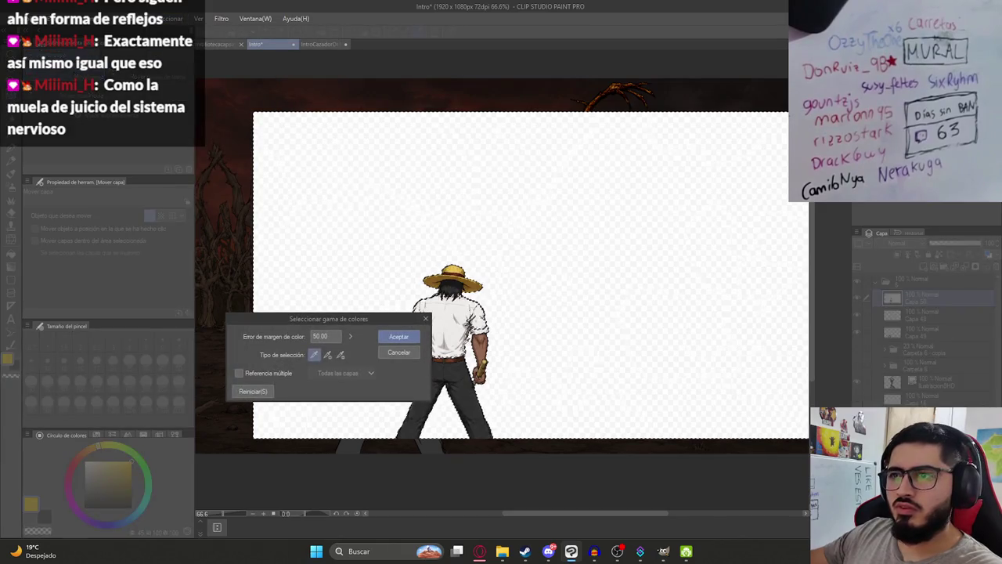
{"action": "scroll", "coordinate": [473, 357], "scroll_direction": "up", "scroll_amount": 5}
{"action": "double_click", "coordinate": [321, 336]}
{"action": "type", "text": "20"}
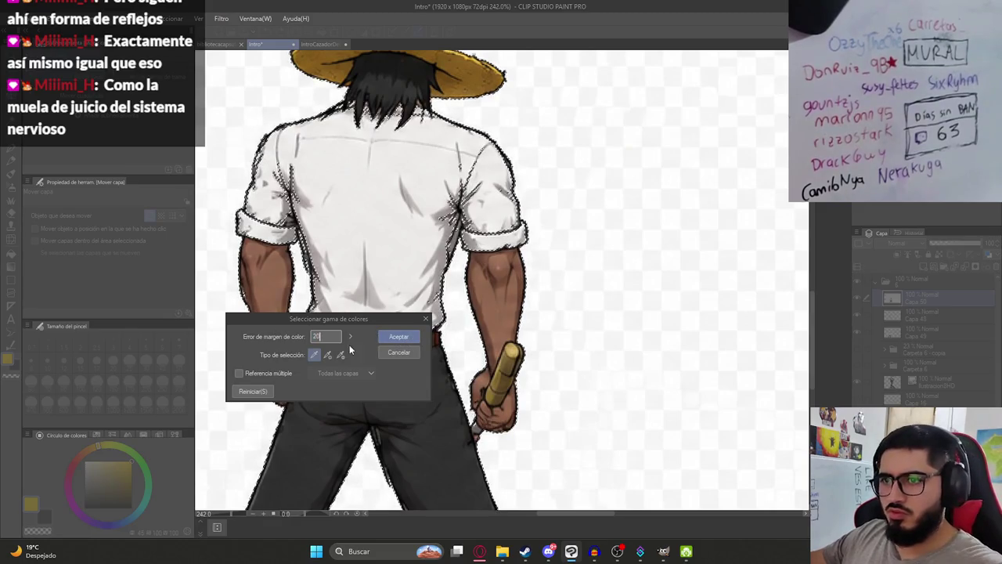
{"action": "key", "text": "Return"}
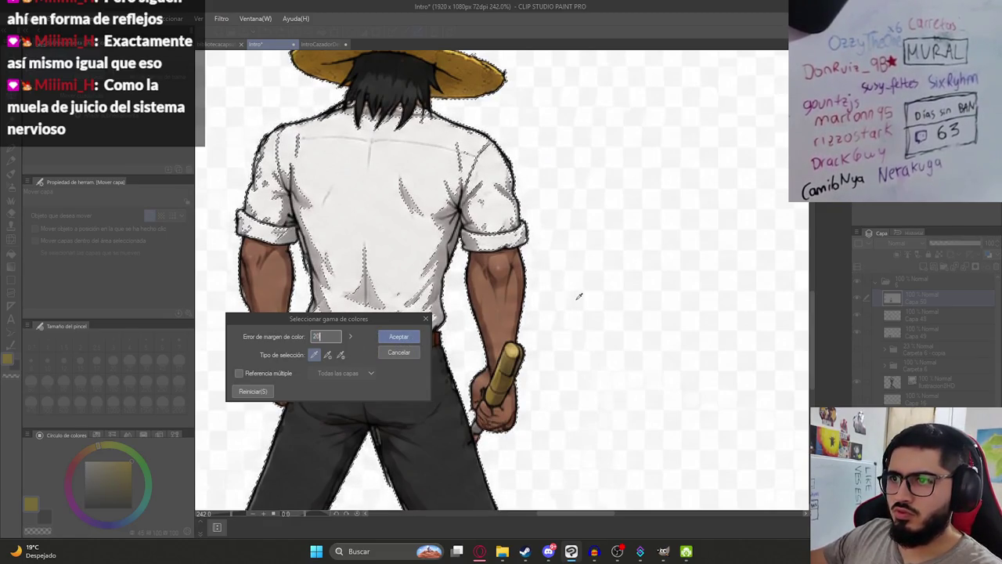
{"action": "left_click", "coordinate": [340, 354]}
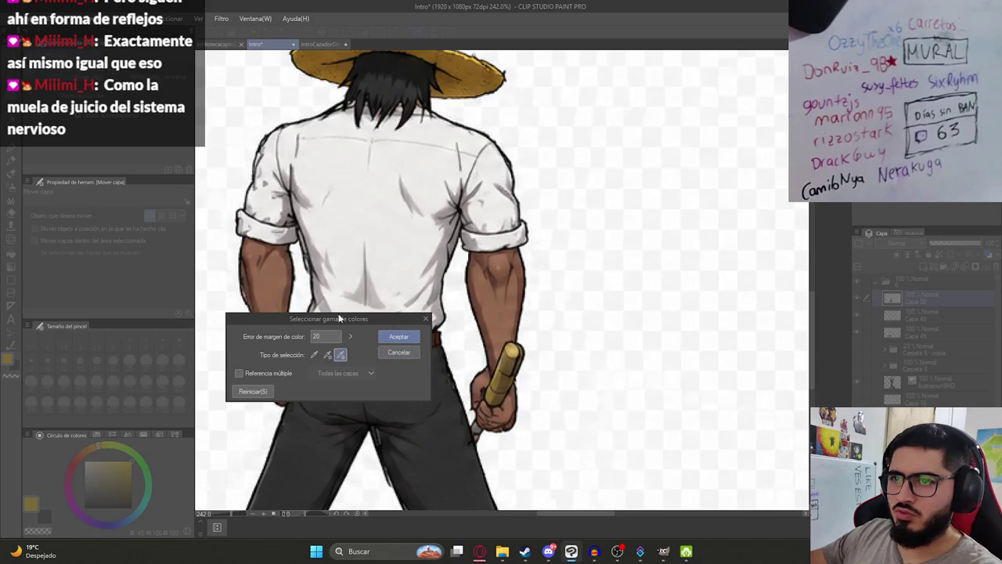
{"action": "left_click", "coordinate": [314, 355]}
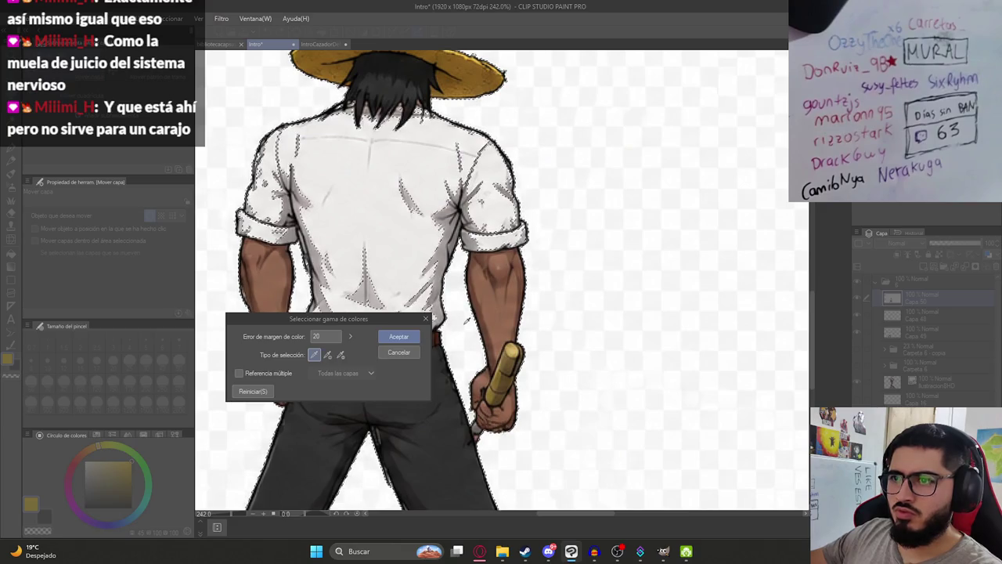
{"action": "left_click_drag", "start_coordinate": [350, 336], "coordinate": [304, 331]}
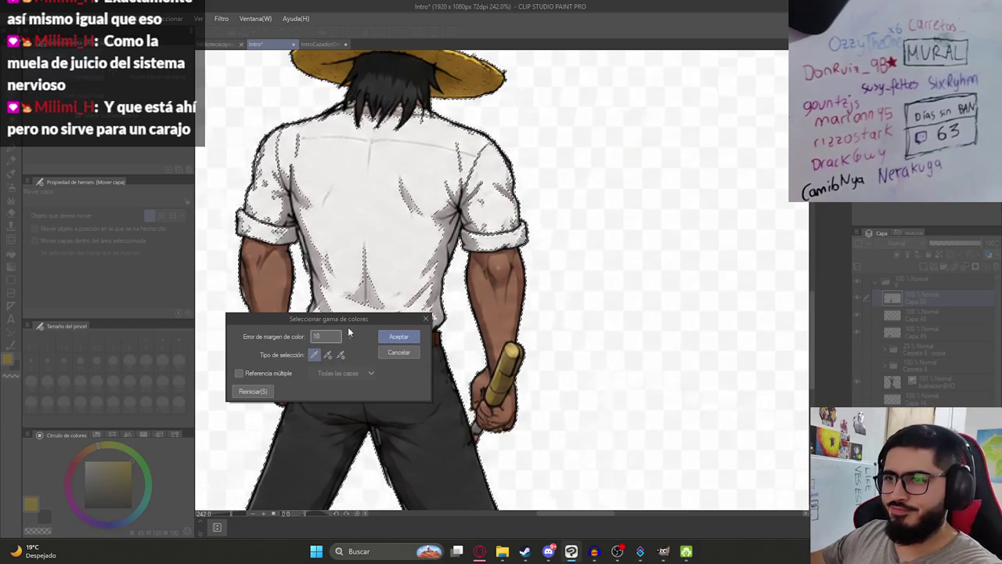
{"action": "left_click", "coordinate": [341, 354]}
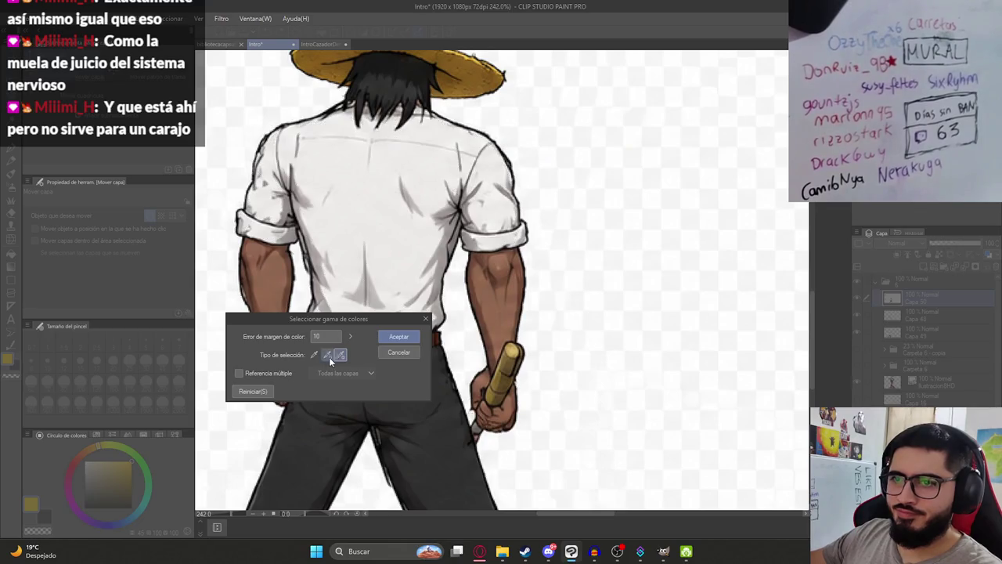
{"action": "left_click", "coordinate": [465, 316]}
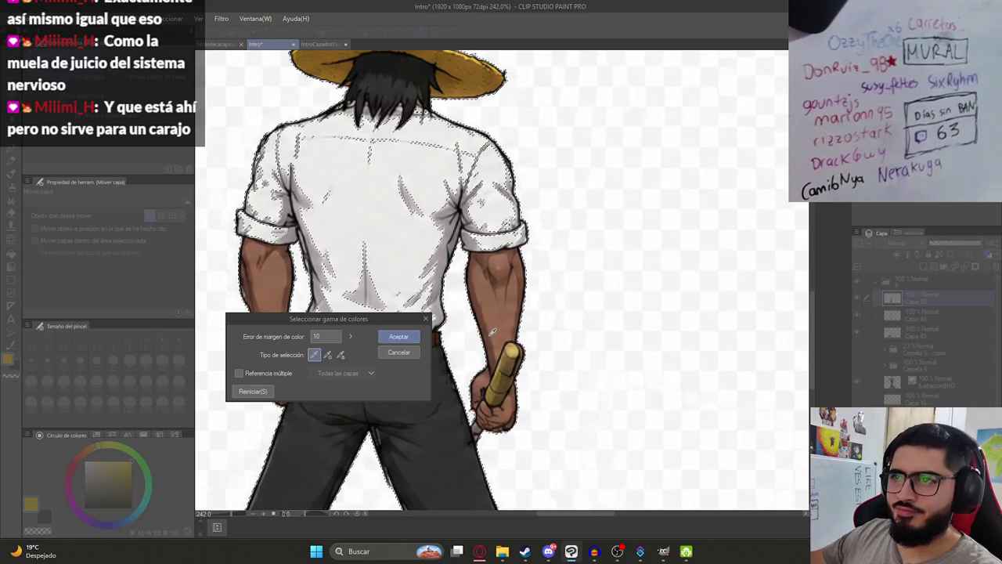
{"action": "key", "text": "Return"}
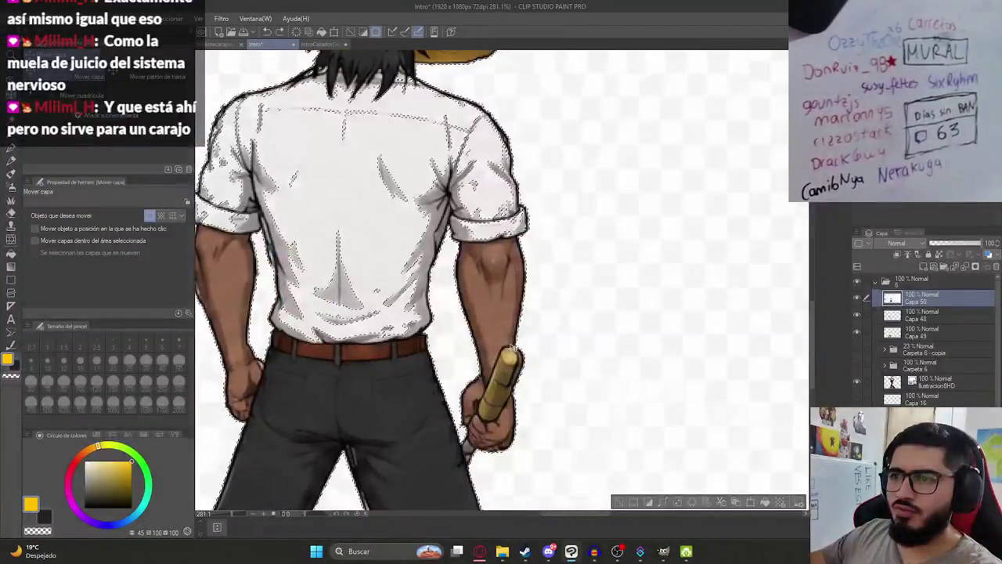
Move the detailed farmer on Capa 50 onto the flat farmer's position.
{"action": "key", "text": "w"}
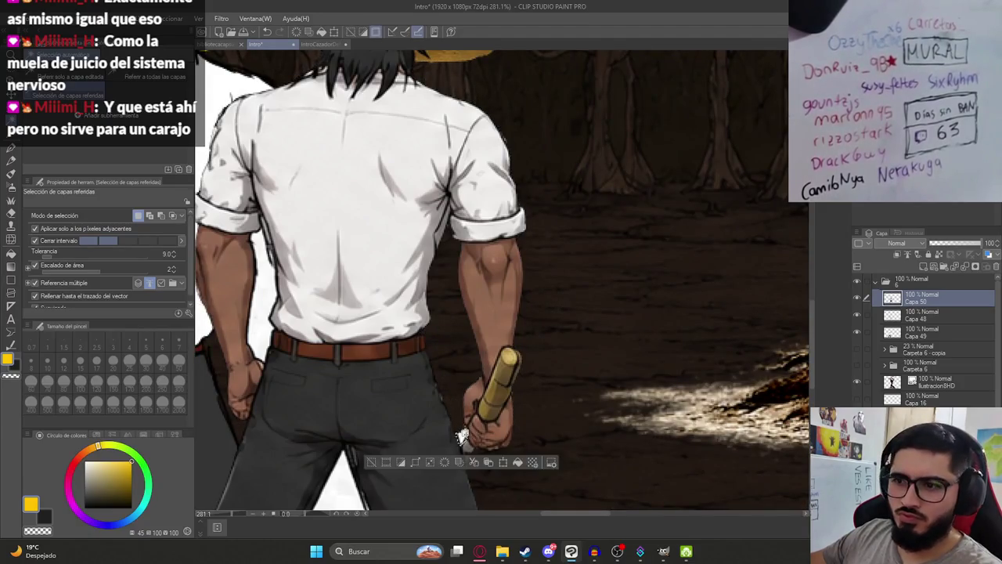
{"action": "scroll", "coordinate": [462, 434], "scroll_direction": "down", "scroll_amount": 3}
{"action": "scroll", "coordinate": [385, 363], "scroll_direction": "down", "scroll_amount": 2}
{"action": "scroll", "coordinate": [385, 363], "scroll_direction": "down", "scroll_amount": 3}
{"action": "scroll", "coordinate": [385, 363], "scroll_direction": "down", "scroll_amount": 2}
{"action": "key", "text": "k"}
{"action": "mouse_move", "coordinate": [470, 352]}
{"action": "left_mouse_down"}
{"action": "mouse_move", "coordinate": [552, 270]}
{"action": "mouse_move", "coordinate": [587, 281]}
{"action": "left_mouse_up"}
{"action": "scroll", "coordinate": [396, 335], "scroll_direction": "up", "scroll_amount": 1}
{"action": "scroll", "coordinate": [396, 335], "scroll_direction": "up", "scroll_amount": 2}
{"action": "key", "text": "e"}
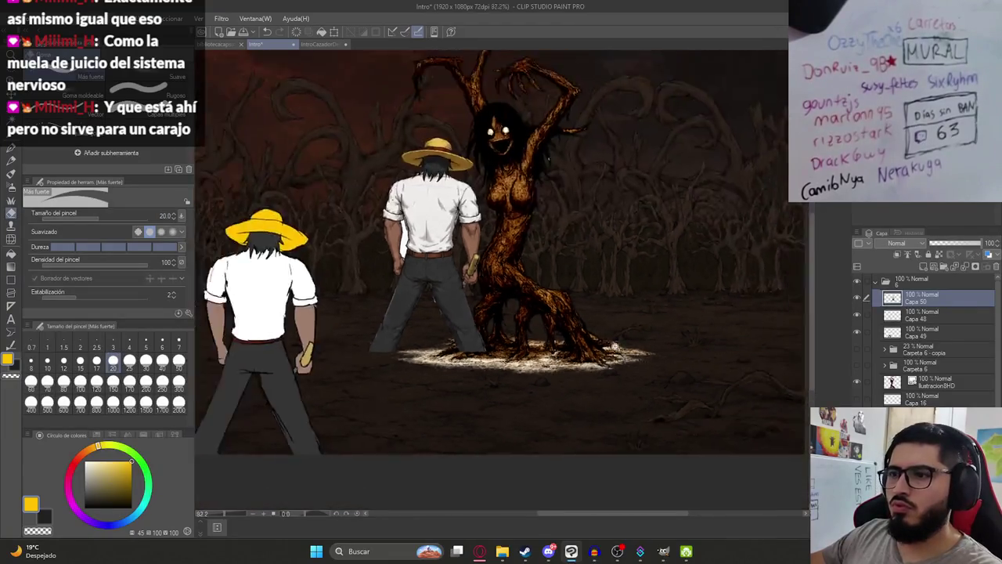
{"action": "scroll", "coordinate": [611, 348], "scroll_direction": "down", "scroll_amount": 3}
{"action": "key", "text": "k"}
{"action": "left_click_drag", "start_coordinate": [504, 333], "coordinate": [395, 387]}
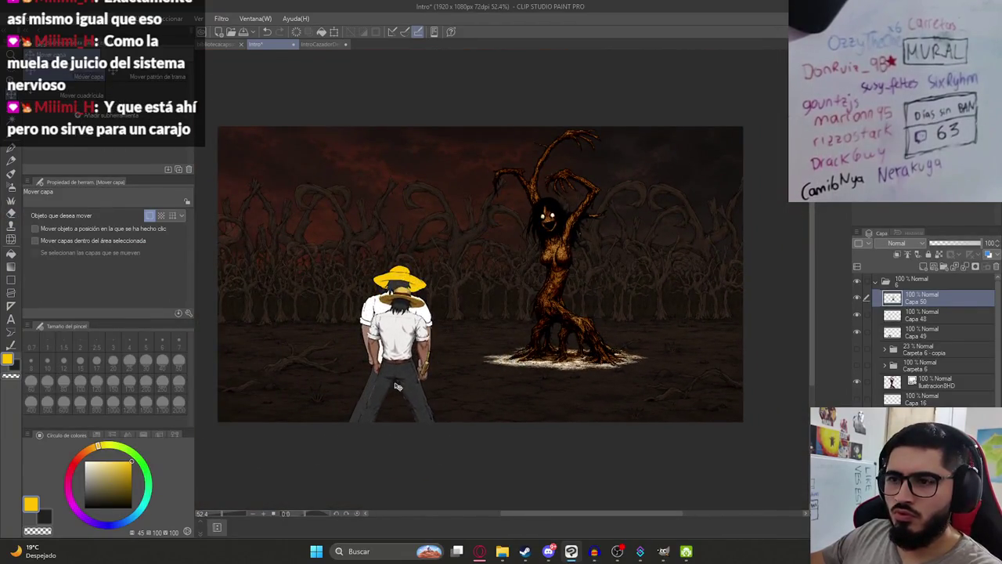
Scale the detailed farmer to match the flat farmer's height and select Capa 48.
{"action": "key", "text": "ctrl+t"}
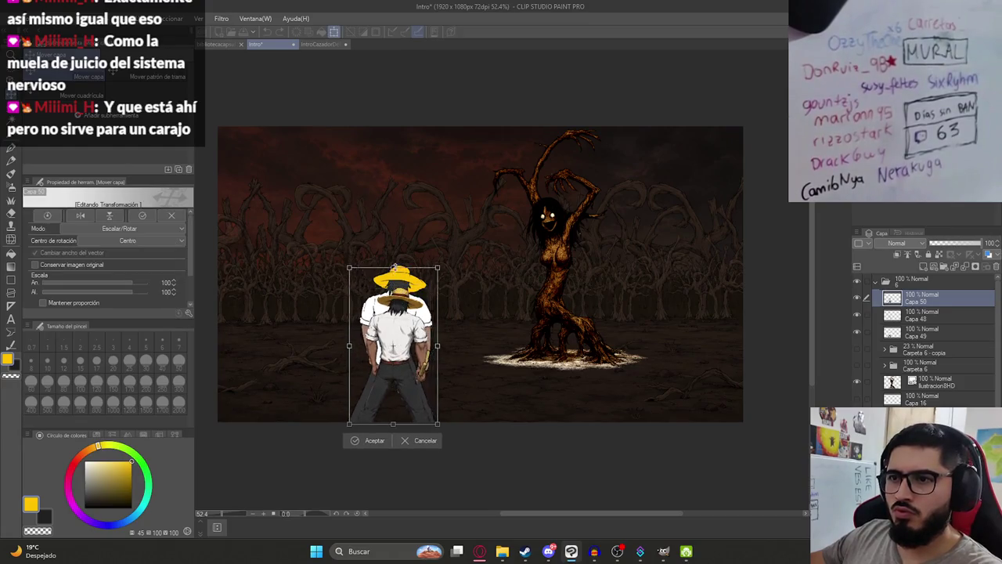
{"action": "left_click_drag", "start_coordinate": [396, 258], "coordinate": [408, 246]}
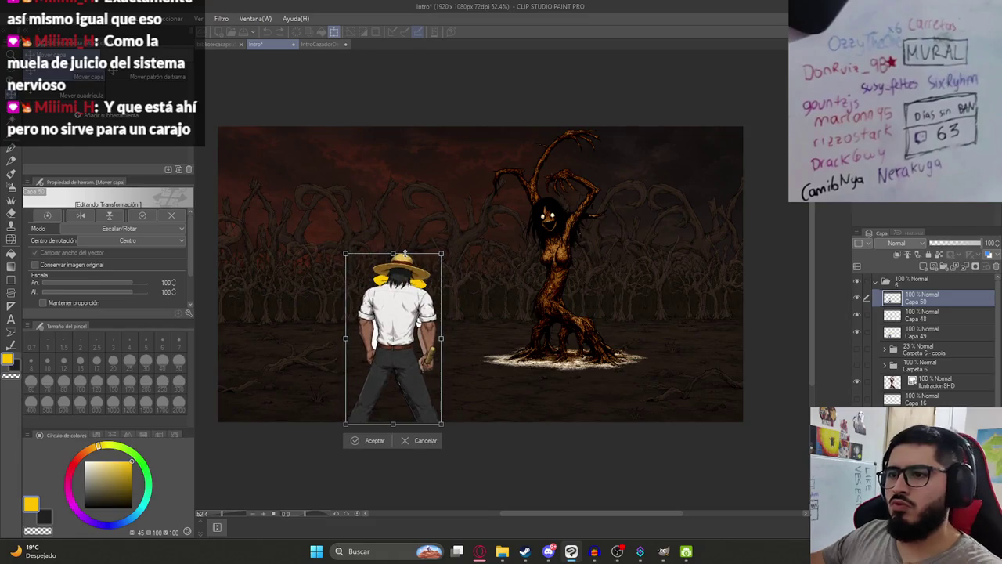
{"action": "key", "text": "Return"}
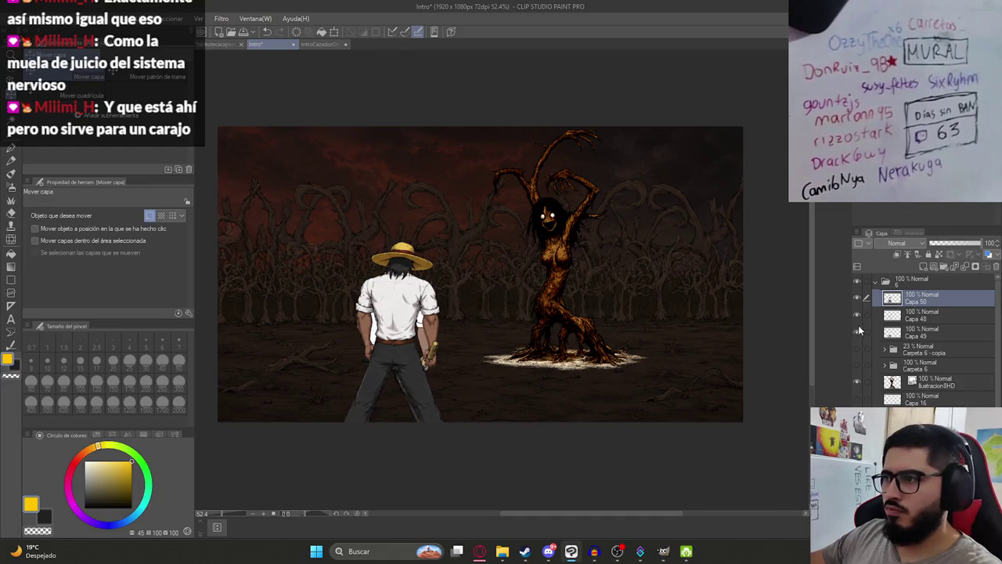
{"action": "left_click", "coordinate": [919, 319]}
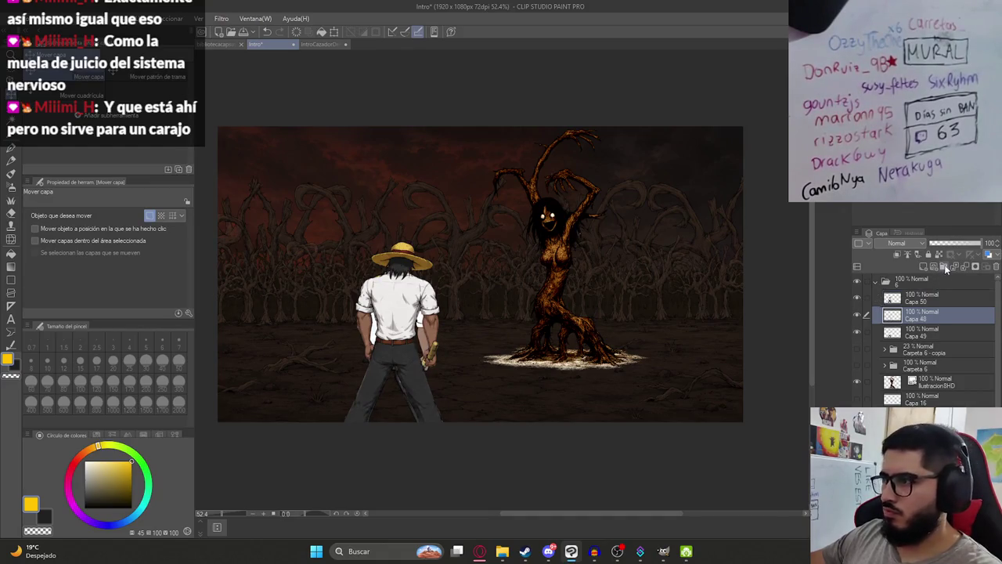
Group Capa 48 and Capa 49 into folder Carpeta 17 and collapse it.
{"action": "left_click", "coordinate": [930, 332], "text": "shift"}
{"action": "key", "text": "ctrl+g"}
{"action": "left_click", "coordinate": [917, 317]}
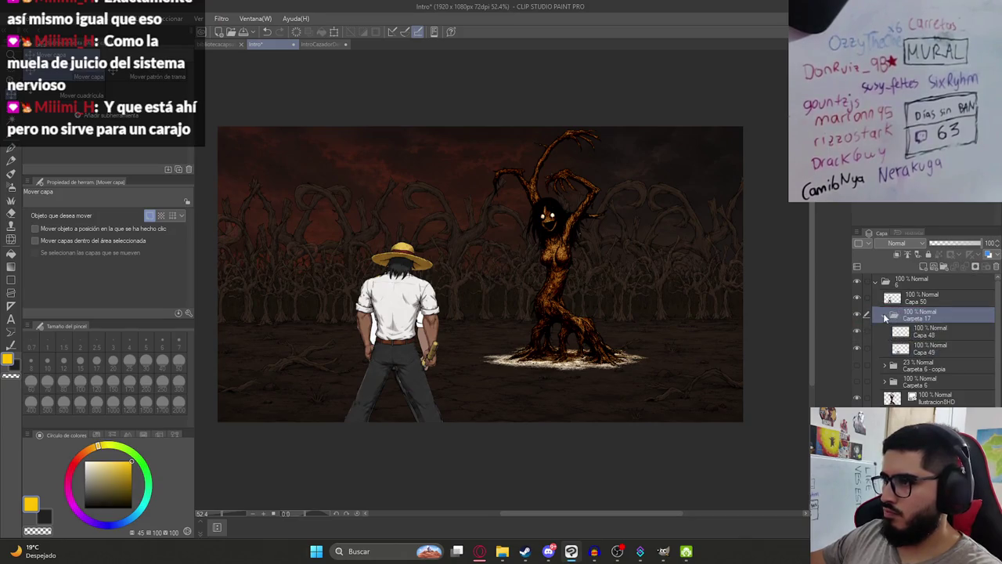
{"action": "left_click", "coordinate": [884, 314]}
Select the Capa 50 farmer and fill the gap along the left arm with skin tone.
{"action": "scroll", "coordinate": [375, 344], "scroll_direction": "up", "scroll_amount": 3}
{"action": "scroll", "coordinate": [337, 367], "scroll_direction": "up", "scroll_amount": 2}
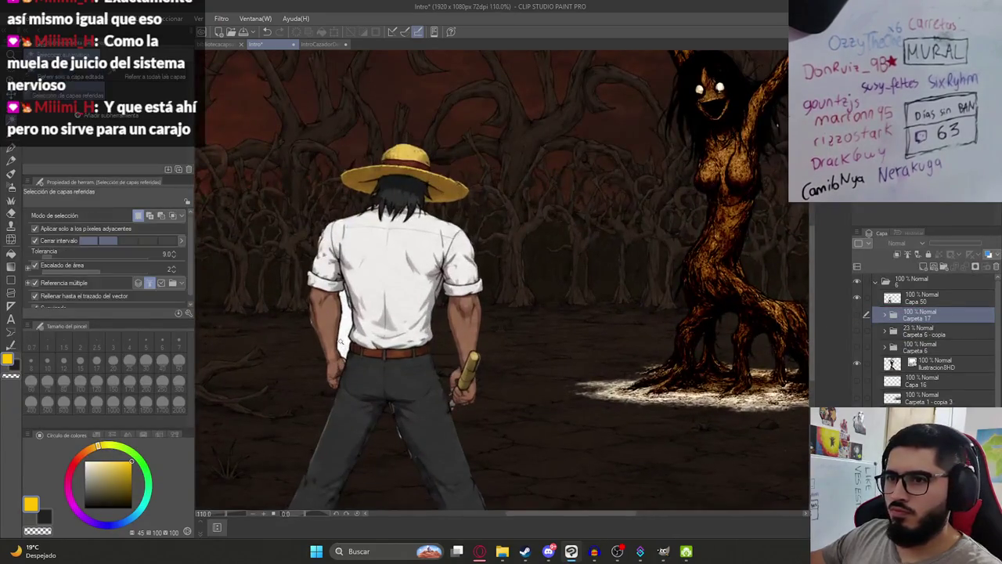
{"action": "left_click", "coordinate": [910, 302]}
{"action": "left_click", "coordinate": [345, 331]}
Erase the stray white lines on the pants and forearm edge with a size-5 eraser.
{"action": "scroll", "coordinate": [436, 397], "scroll_direction": "down", "scroll_amount": 2}
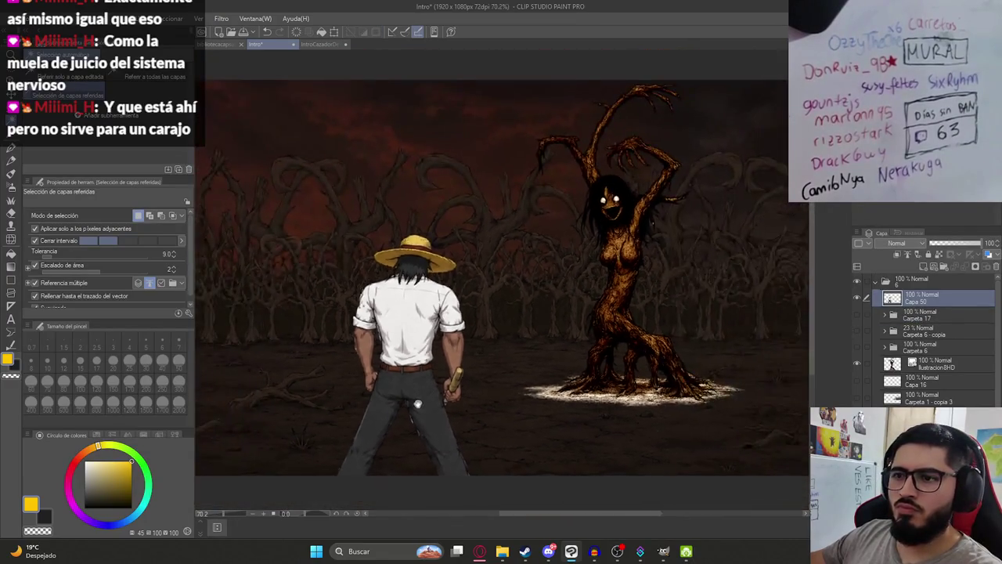
{"action": "scroll", "coordinate": [422, 391], "scroll_direction": "up", "scroll_amount": 4}
{"action": "scroll", "coordinate": [423, 391], "scroll_direction": "up", "scroll_amount": 5}
{"action": "key", "text": "e"}
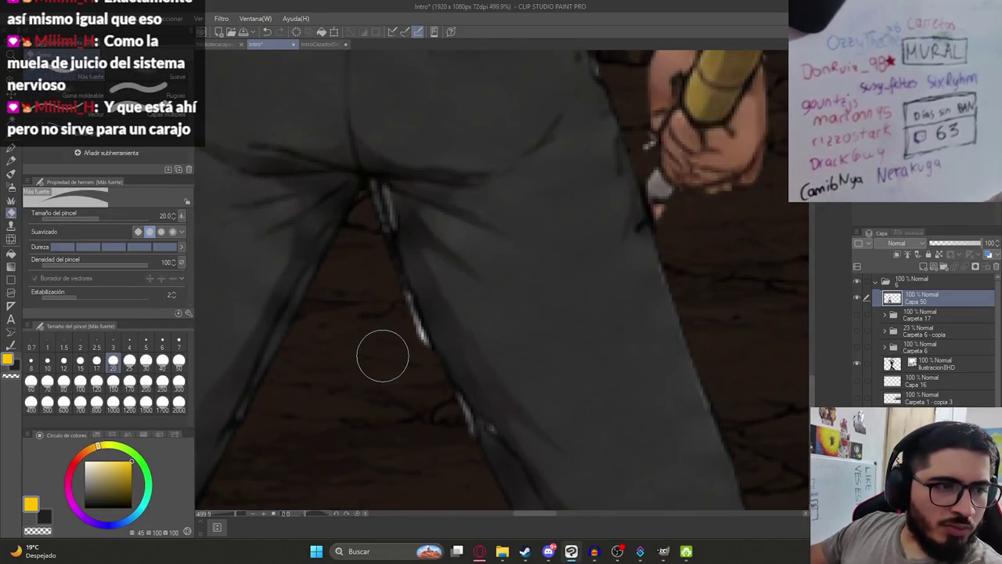
{"action": "left_click", "coordinate": [146, 345]}
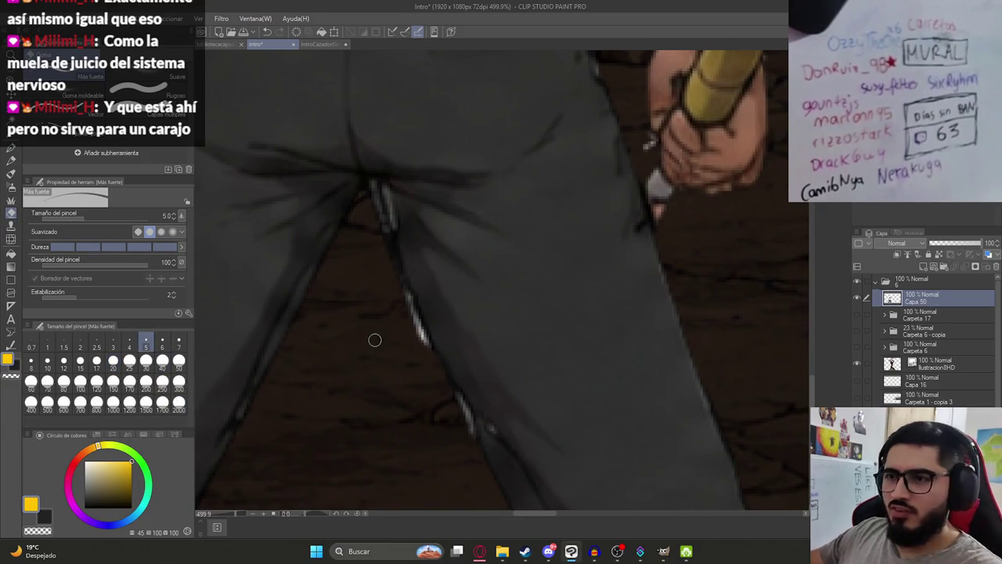
{"action": "left_click_drag", "start_coordinate": [437, 321], "coordinate": [437, 374]}
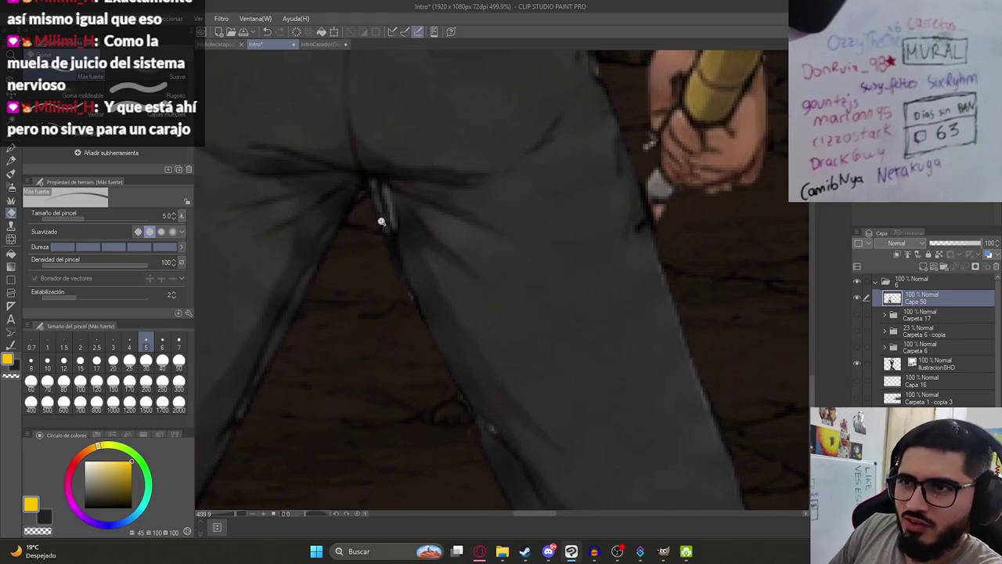
{"action": "scroll", "coordinate": [381, 222], "scroll_direction": "down", "scroll_amount": 5}
{"action": "scroll", "coordinate": [517, 368], "scroll_direction": "up", "scroll_amount": 3}
{"action": "scroll", "coordinate": [555, 407], "scroll_direction": "up", "scroll_amount": 2}
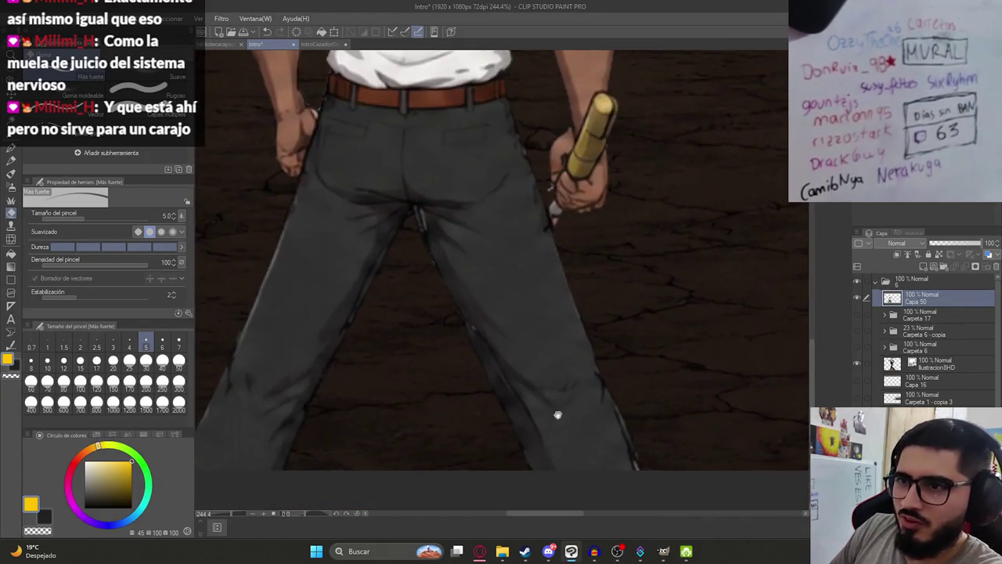
{"action": "scroll", "coordinate": [438, 343], "scroll_direction": "down", "scroll_amount": 2}
{"action": "scroll", "coordinate": [405, 283], "scroll_direction": "down", "scroll_amount": 1}
{"action": "scroll", "coordinate": [384, 264], "scroll_direction": "up", "scroll_amount": 4}
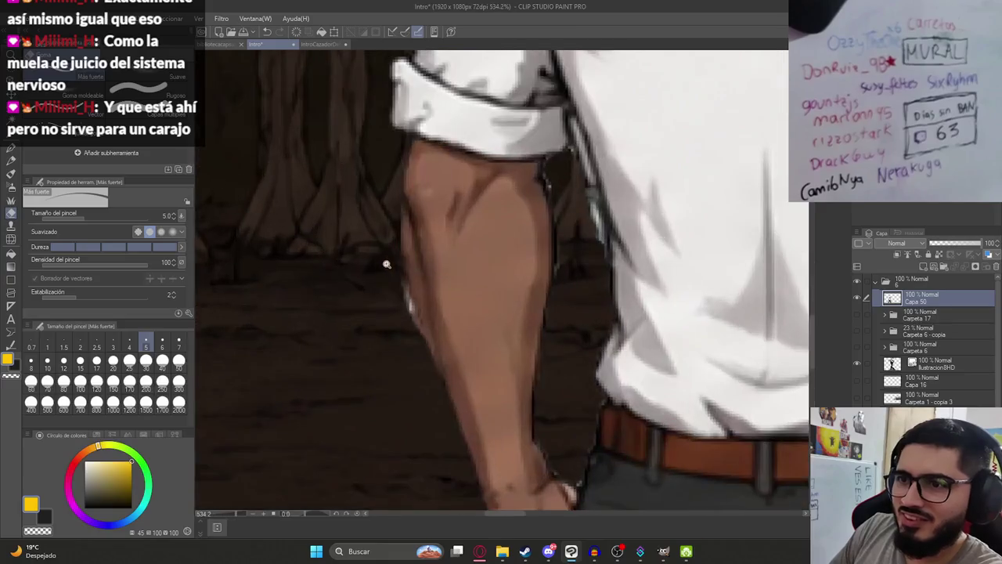
{"action": "scroll", "coordinate": [409, 295], "scroll_direction": "up", "scroll_amount": 2}
{"action": "left_click_drag", "start_coordinate": [411, 318], "coordinate": [386, 242]}
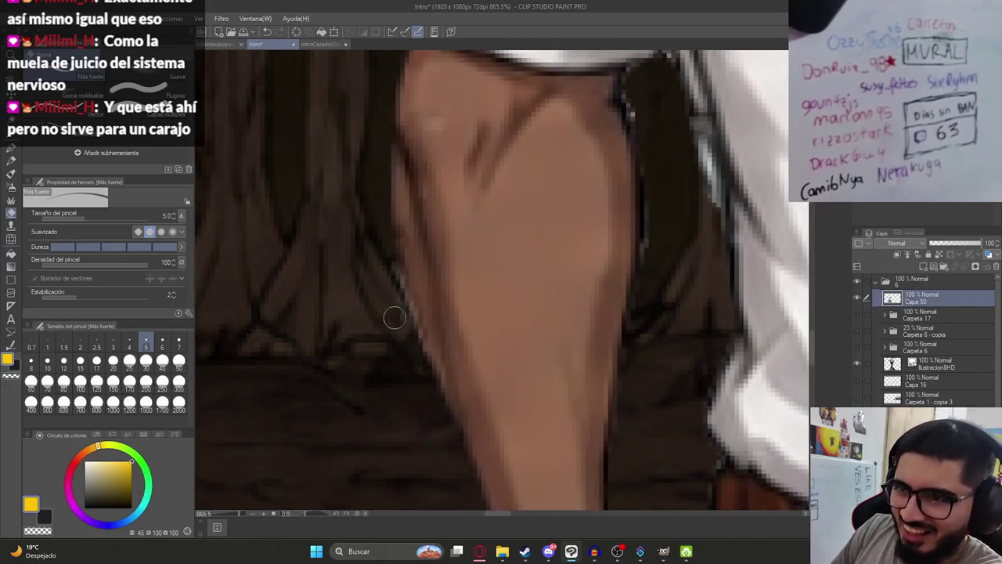
Zoom back out to the full scene and save the Intro illustration.
{"action": "scroll", "coordinate": [415, 328], "scroll_direction": "down", "scroll_amount": 3}
{"action": "scroll", "coordinate": [435, 329], "scroll_direction": "down", "scroll_amount": 4}
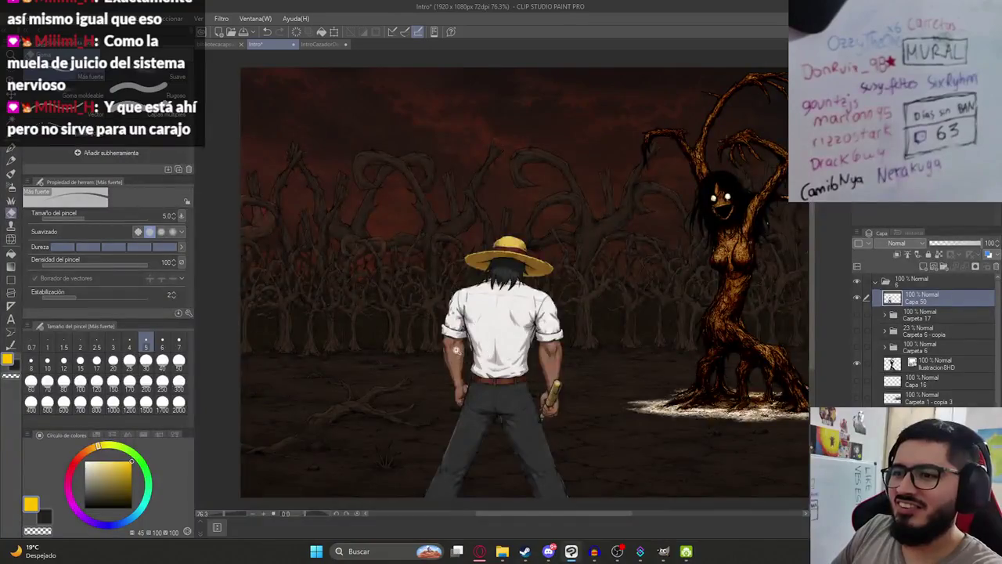
{"action": "scroll", "coordinate": [455, 352], "scroll_direction": "up", "scroll_amount": 4}
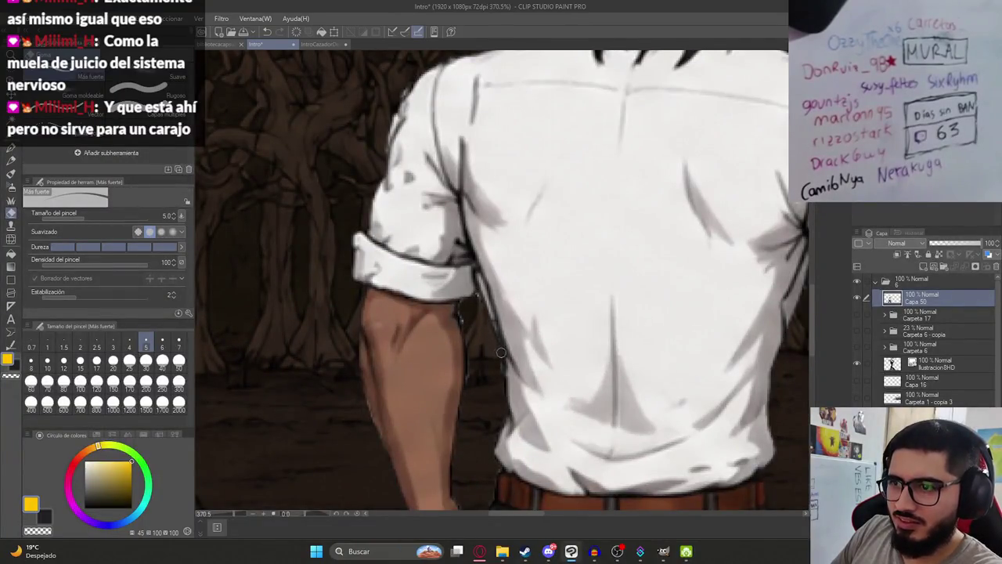
{"action": "scroll", "coordinate": [463, 317], "scroll_direction": "down", "scroll_amount": 2}
{"action": "scroll", "coordinate": [481, 329], "scroll_direction": "down", "scroll_amount": 1}
{"action": "scroll", "coordinate": [484, 332], "scroll_direction": "down", "scroll_amount": 1}
{"action": "scroll", "coordinate": [481, 332], "scroll_direction": "down", "scroll_amount": 1}
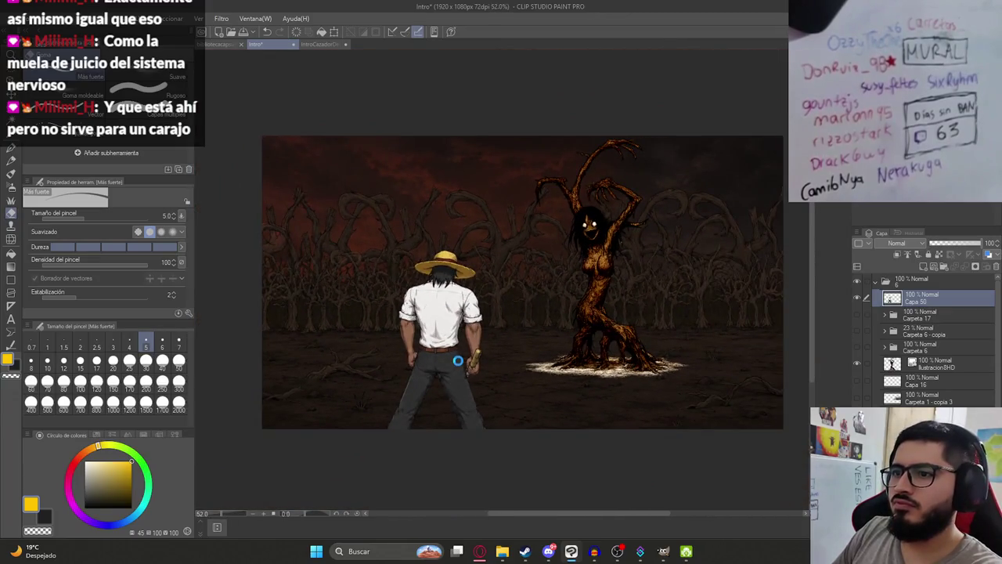
{"action": "key", "text": "ctrl+s"}
{"action": "mouse_move", "coordinate": [558, 299]}
{"action": "left_mouse_down"}
{"action": "mouse_move", "coordinate": [526, 293]}
{"action": "mouse_move", "coordinate": [499, 304]}
{"action": "left_mouse_up"}
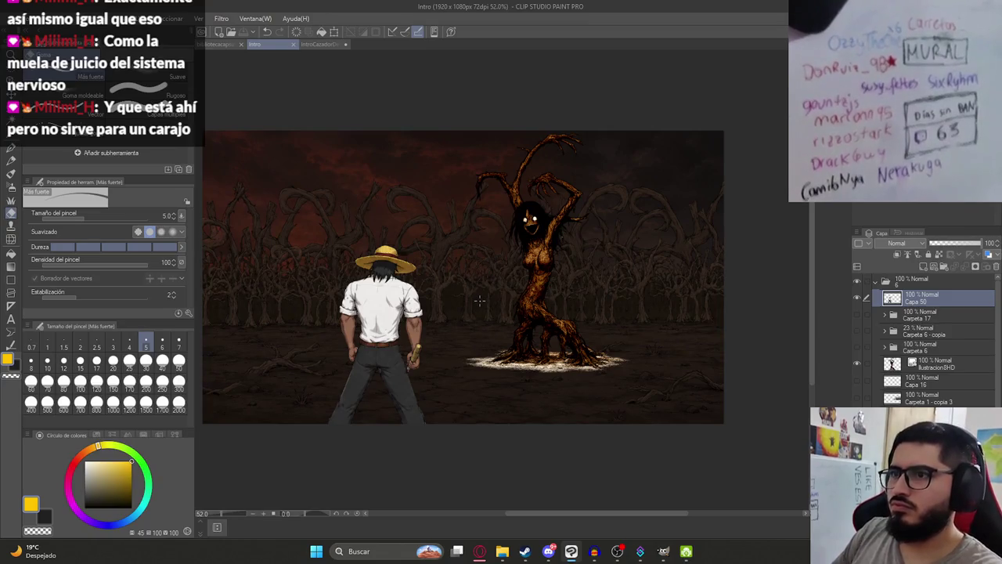
Select the ilustracion tree-woman layer and hide the Capa 50 farmer.
{"action": "scroll", "coordinate": [314, 251], "scroll_direction": "up", "scroll_amount": 2}
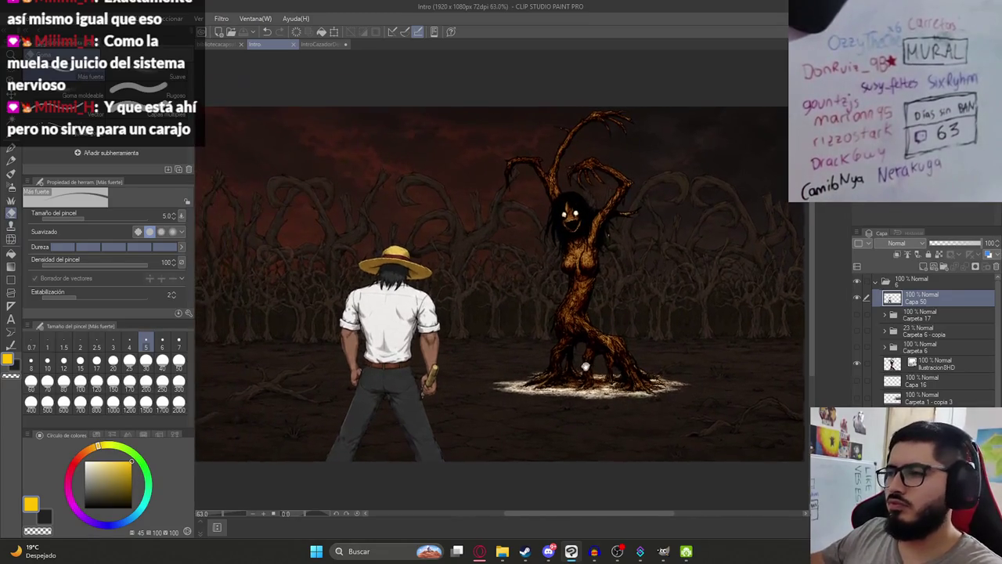
{"action": "left_click", "coordinate": [911, 364]}
{"action": "scroll", "coordinate": [539, 392], "scroll_direction": "up", "scroll_amount": 3}
{"action": "scroll", "coordinate": [538, 392], "scroll_direction": "up", "scroll_amount": 2}
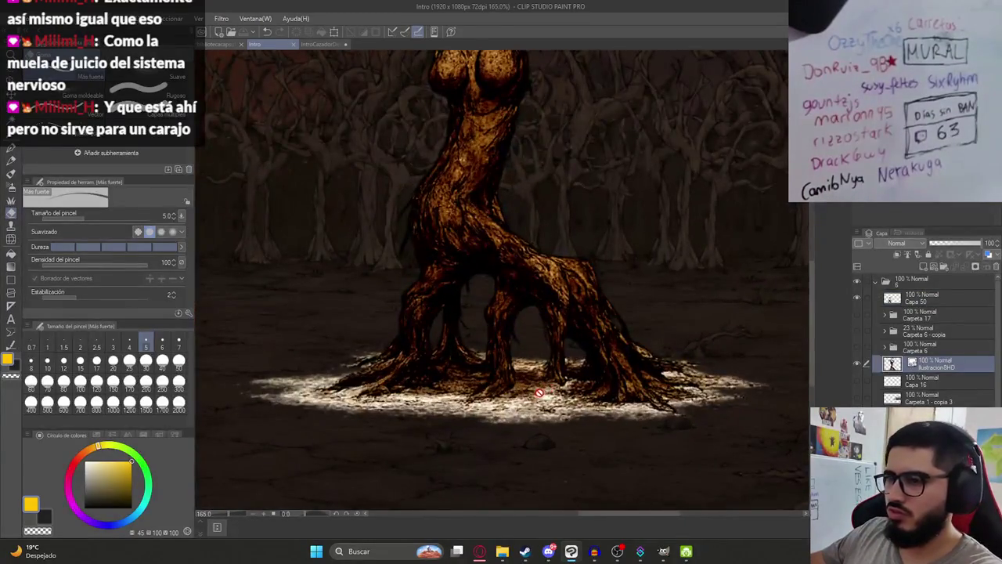
{"action": "scroll", "coordinate": [539, 392], "scroll_direction": "down", "scroll_amount": 4}
{"action": "scroll", "coordinate": [539, 392], "scroll_direction": "down", "scroll_amount": 1}
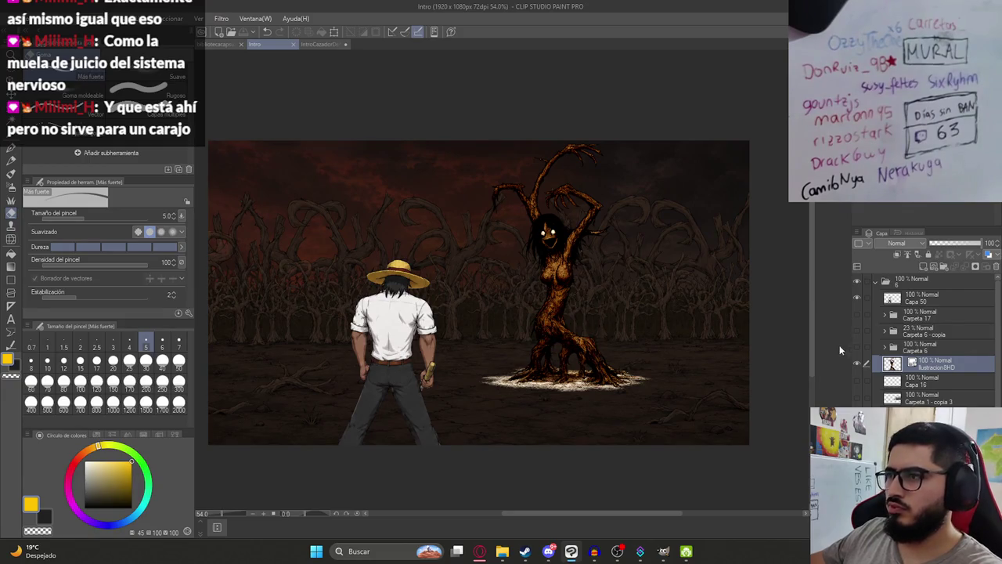
{"action": "left_click", "coordinate": [858, 297]}
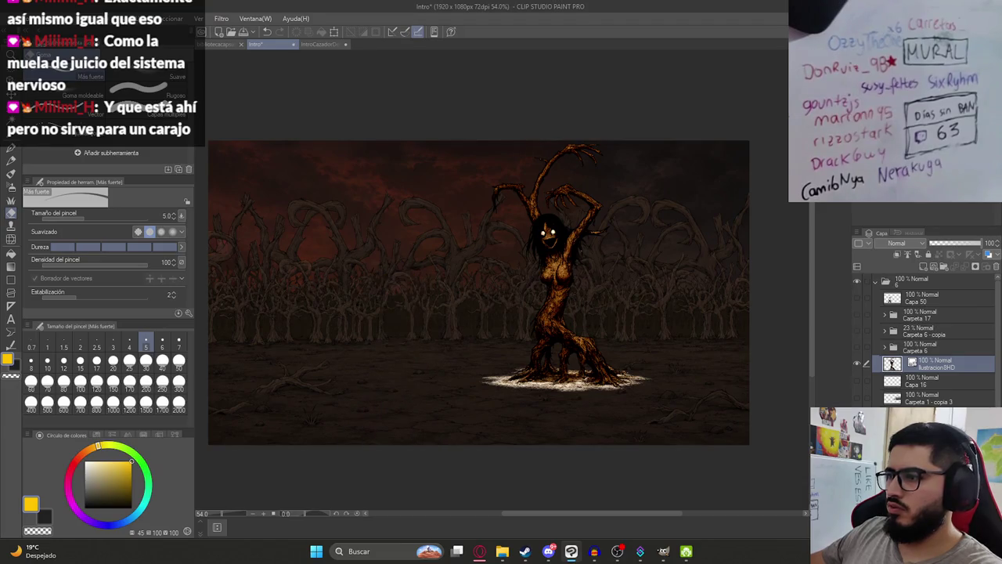
Hide the forest background, export the tree-woman as Ilustracion12.png in Malavision, and check it.
{"action": "left_click", "coordinate": [857, 415]}
{"action": "left_click", "coordinate": [12, 18]}
{"action": "mouse_move", "coordinate": [51, 152]}
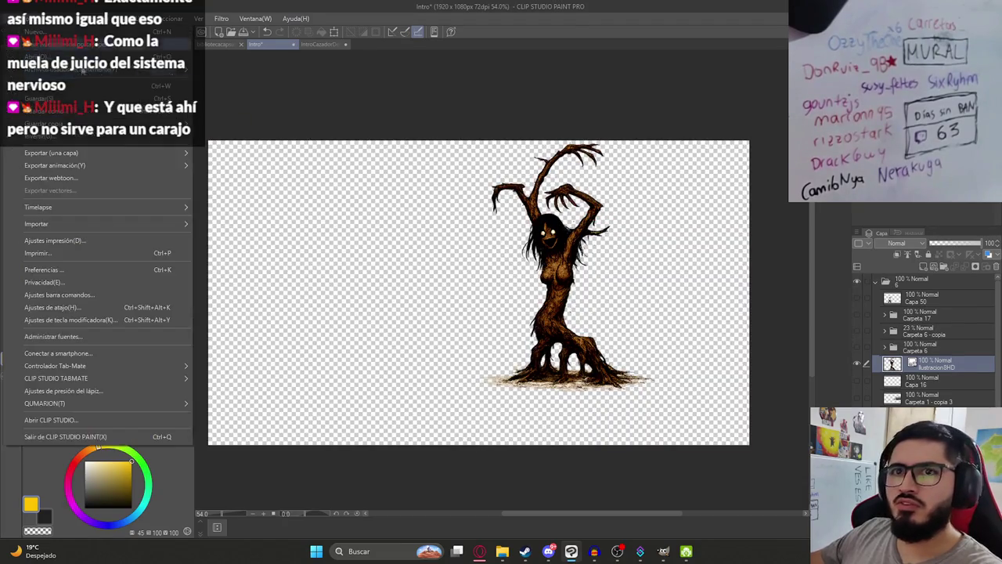
{"action": "left_click", "coordinate": [250, 178]}
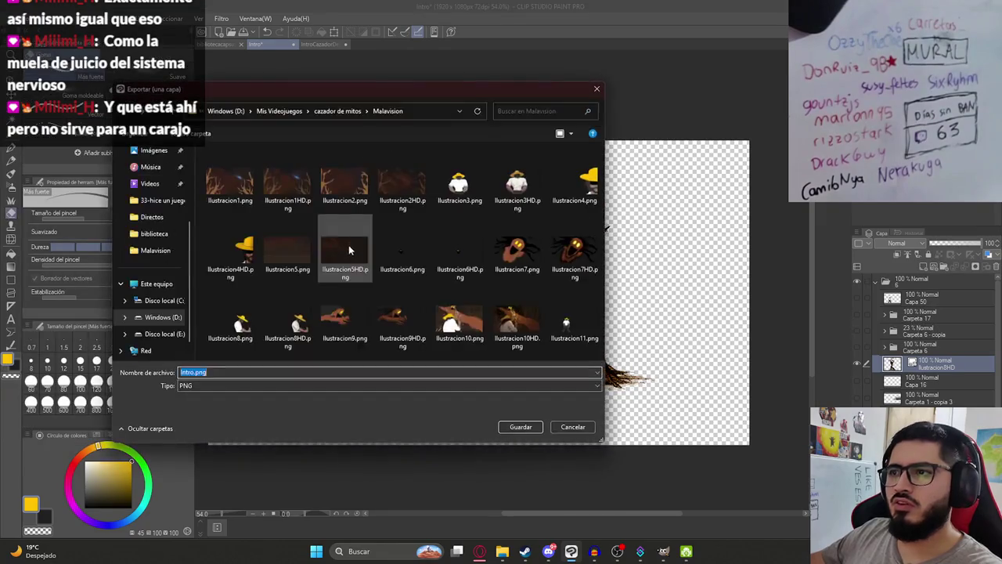
{"action": "left_click", "coordinate": [565, 322]}
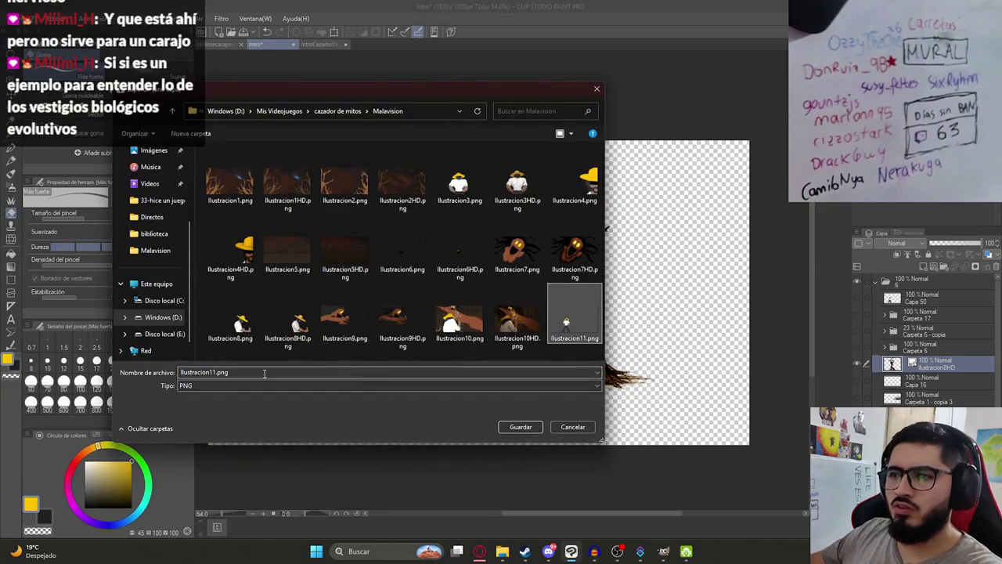
{"action": "left_click", "coordinate": [521, 426]}
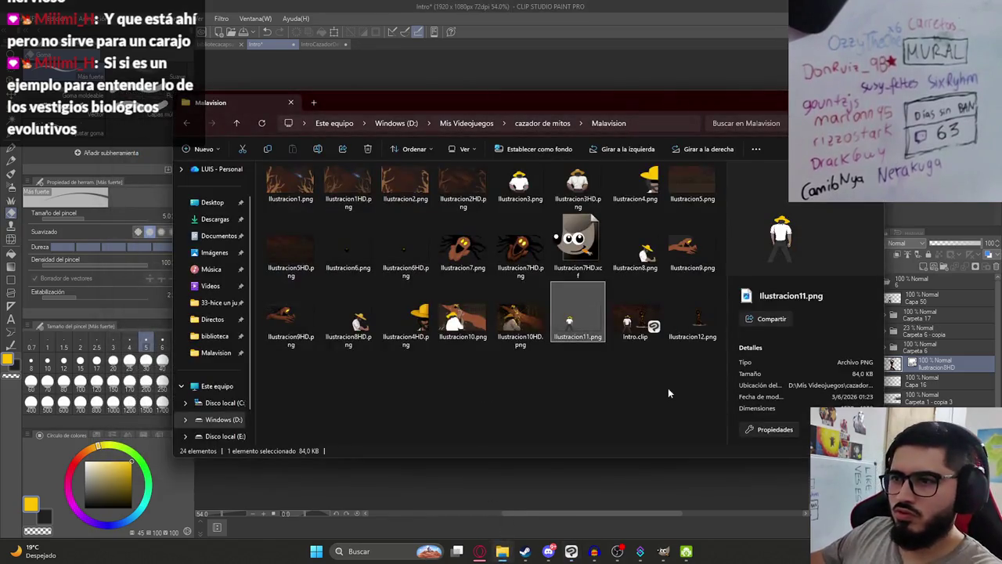
{"action": "double_click", "coordinate": [692, 317]}
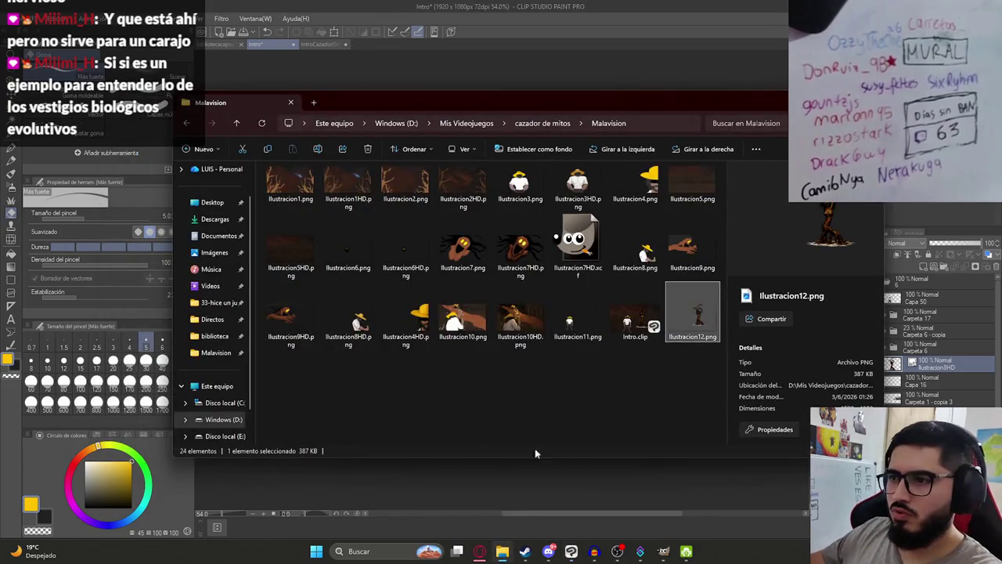
{"action": "key", "text": "Escape"}
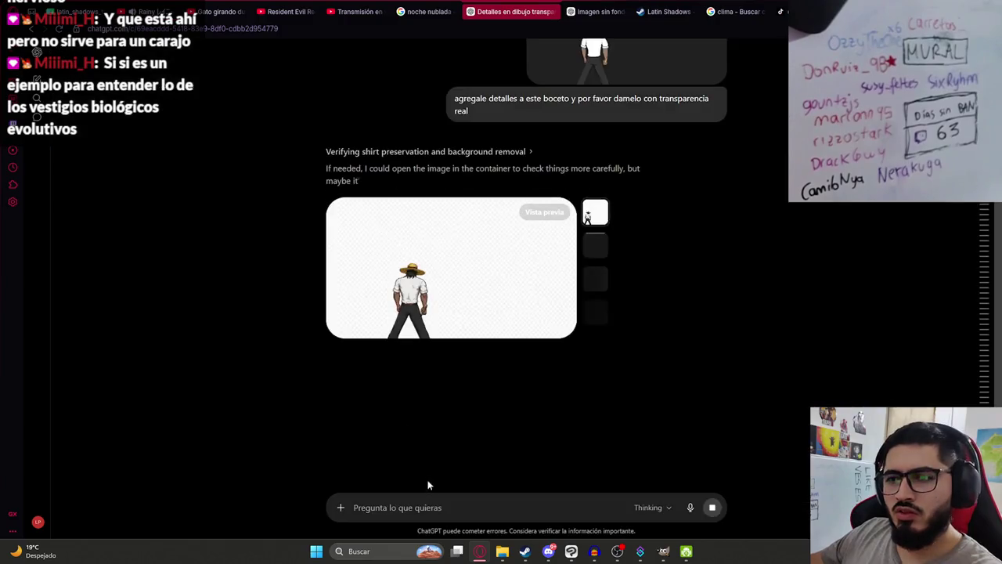
Attach the tree-woman image in ChatGPT and send 'hazla coherente al diseño que estamos manejando ultimamente'.
{"action": "key", "text": "ctrl+v"}
{"action": "type", "text": "hazla acorde a los di"}
{"action": "key", "text": "ctrl+a"}
{"action": "type", "text": "h"}
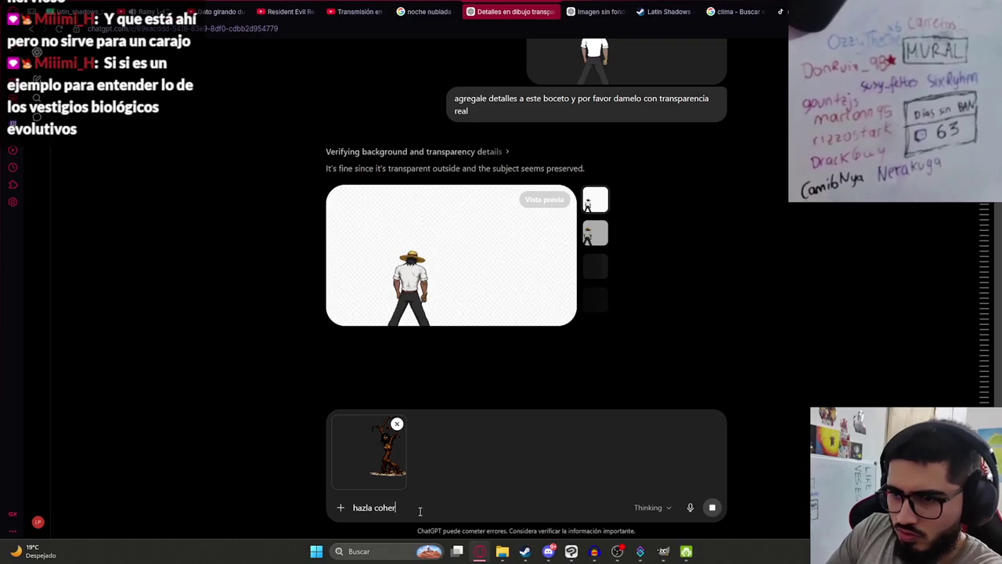
{"action": "key", "text": "BackSpace"}
{"action": "key", "text": "BackSpace"}
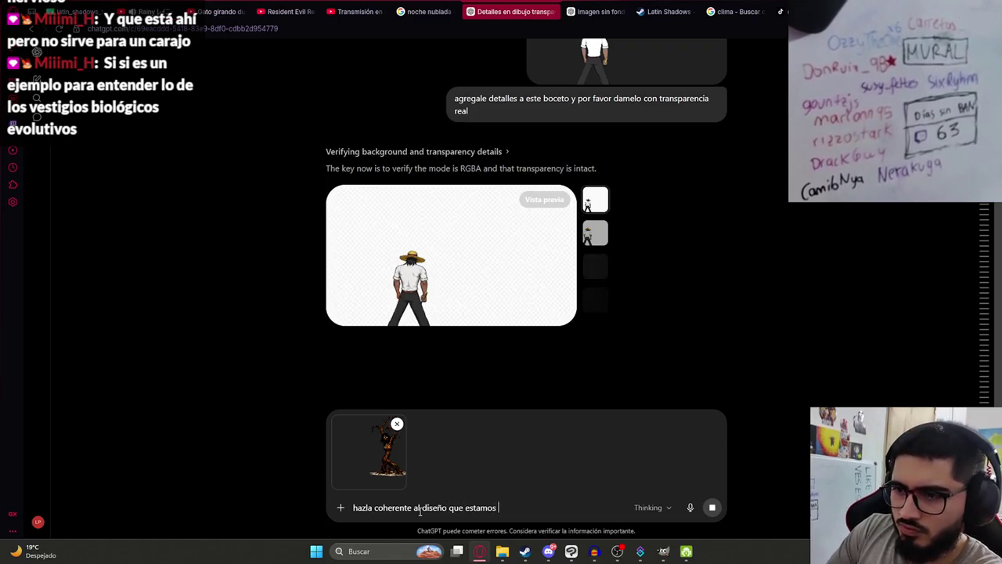
{"action": "type", "text": "ultimam"}
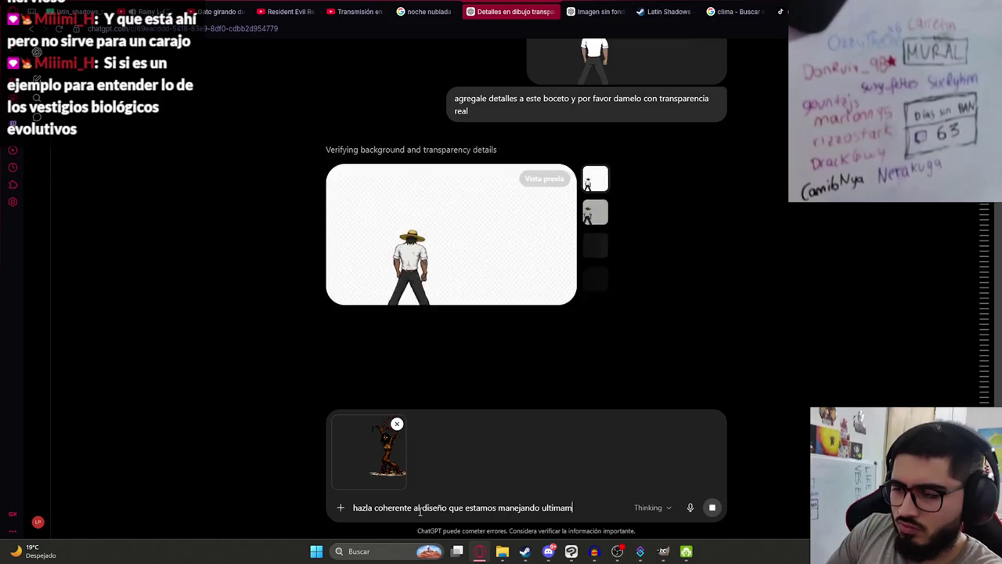
{"action": "type", "text": "ente"}
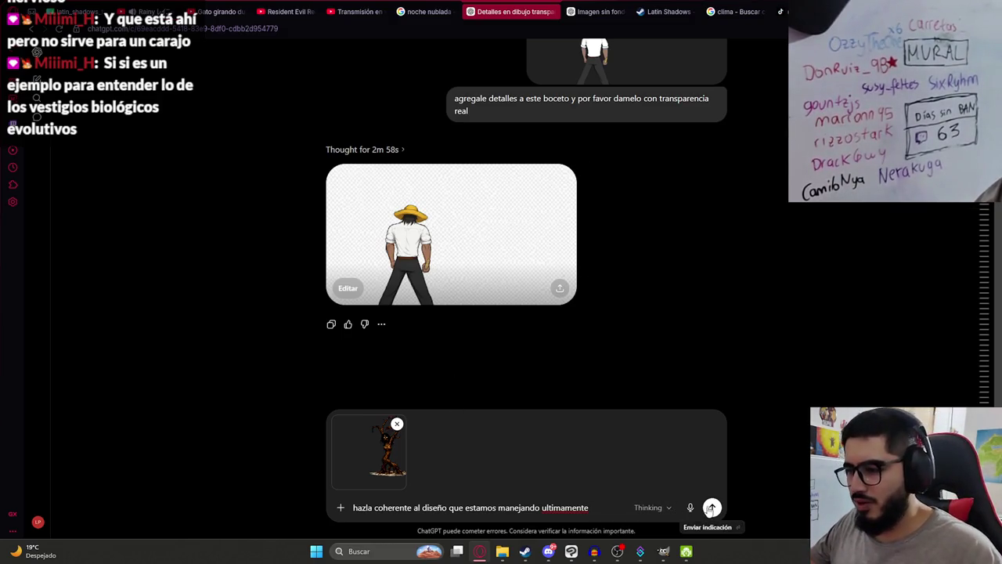
{"action": "key", "text": "Return"}
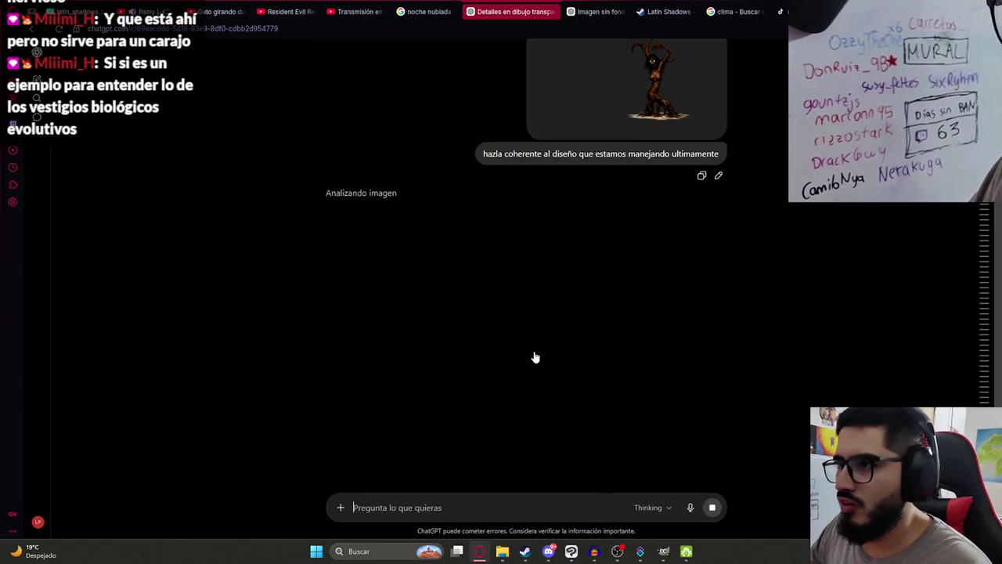
Switch to another browser tab while ChatGPT generates the image.
{"action": "scroll", "coordinate": [534, 357], "scroll_direction": "down", "scroll_amount": 5}
{"action": "scroll", "coordinate": [519, 360], "scroll_direction": "up", "scroll_amount": 3}
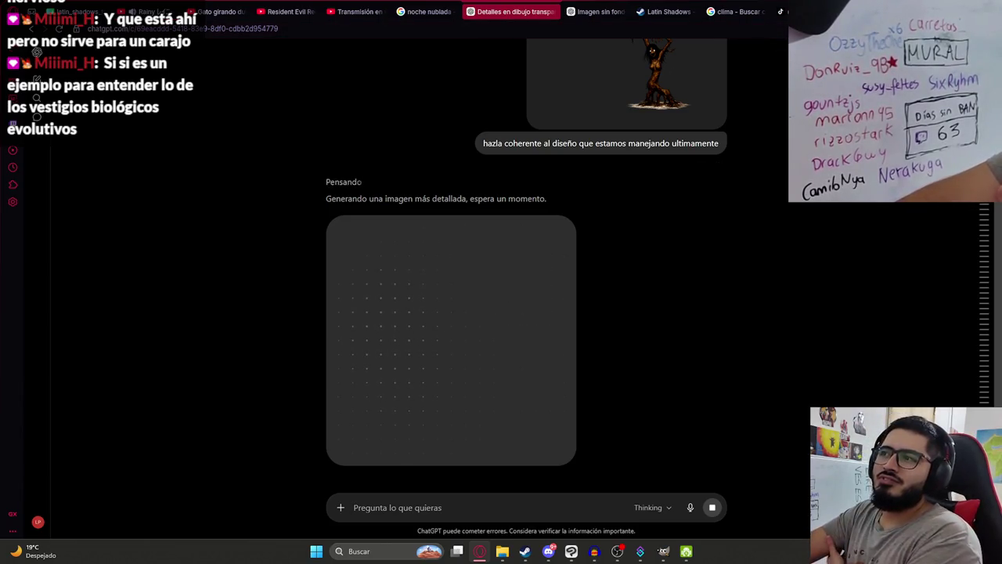
{"action": "key", "text": "ctrl+Tab"}
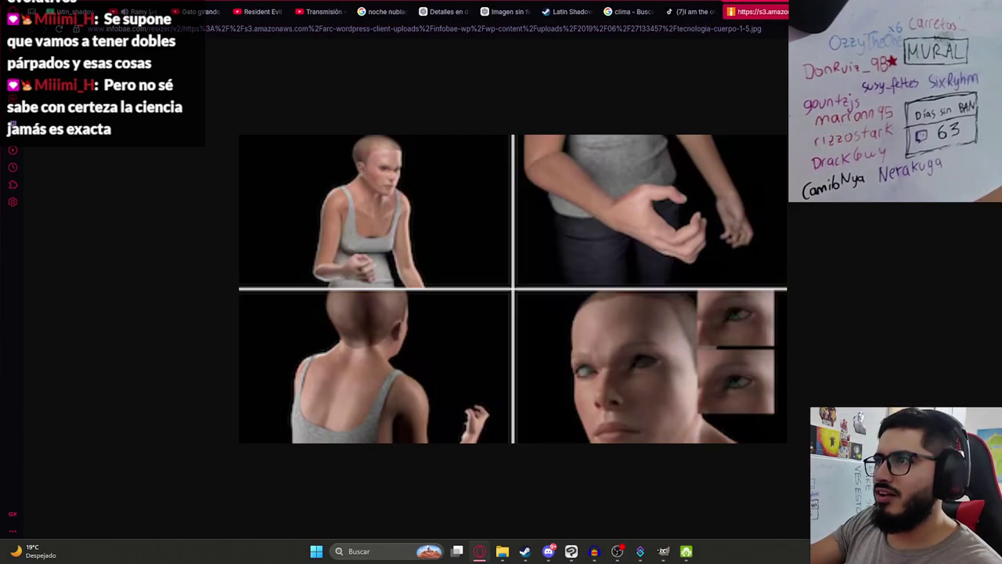
Copy the regenerated tree-woman image from ChatGPT and paste it into the Intro canvas.
{"action": "key", "text": "ctrl+w"}
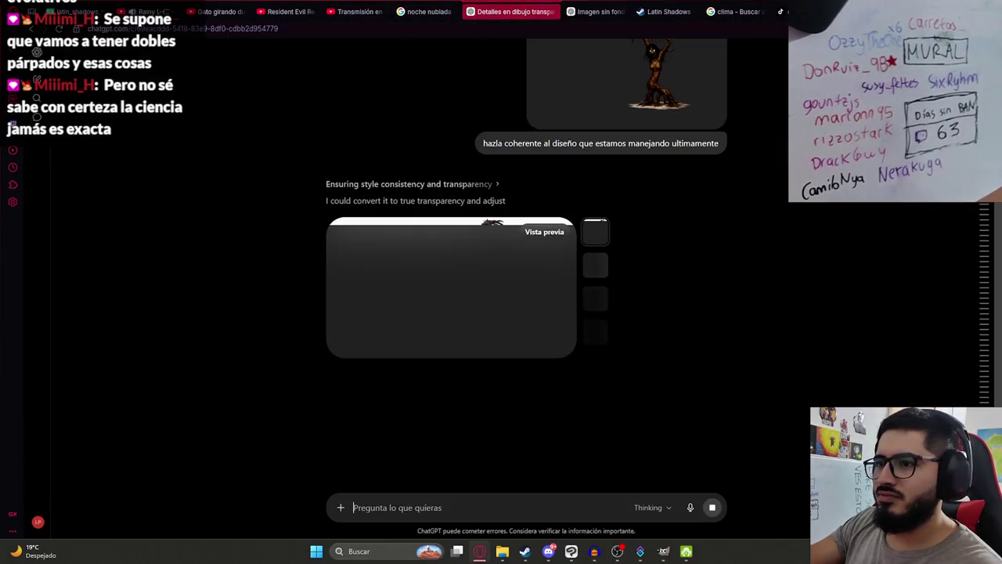
{"action": "left_click", "coordinate": [480, 282]}
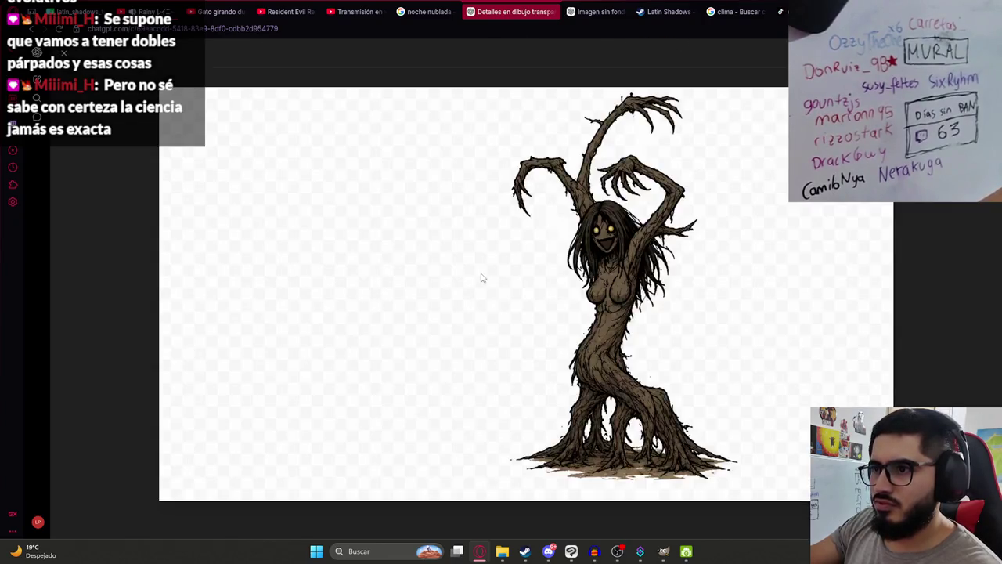
{"action": "right_click", "coordinate": [602, 264]}
{"action": "left_click", "coordinate": [653, 320]}
{"action": "left_click", "coordinate": [918, 304]}
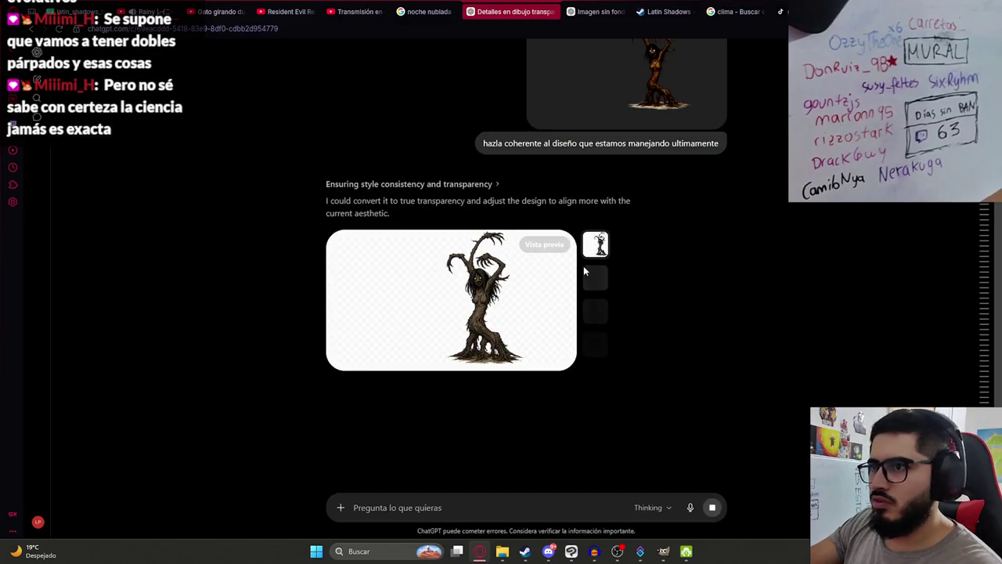
{"action": "left_click", "coordinate": [571, 551]}
{"action": "key", "text": "ctrl+v"}
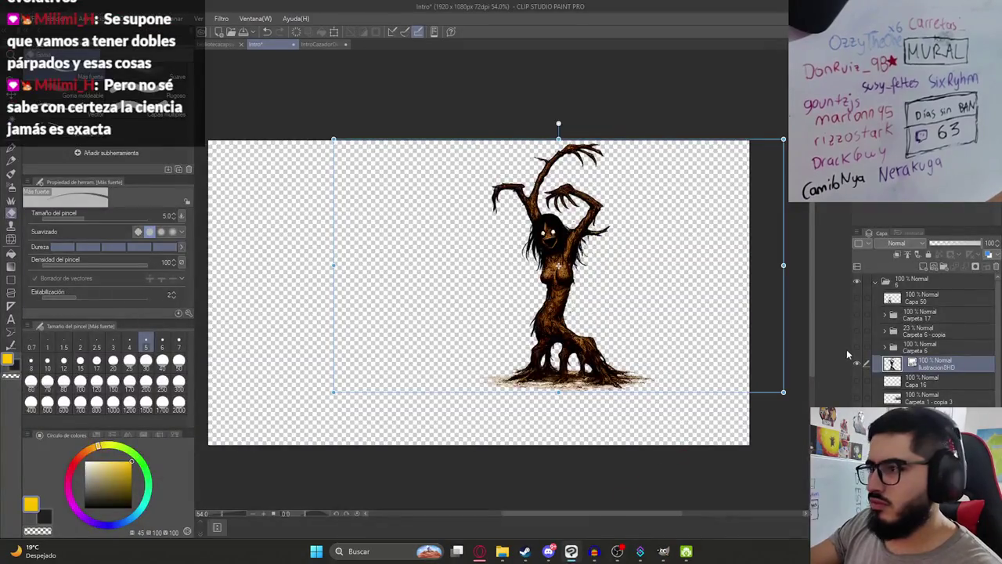
Try deleting the white around the pasted tree-woman with the auto-select tool, undoing each attempt.
{"action": "key", "text": "ctrl+v"}
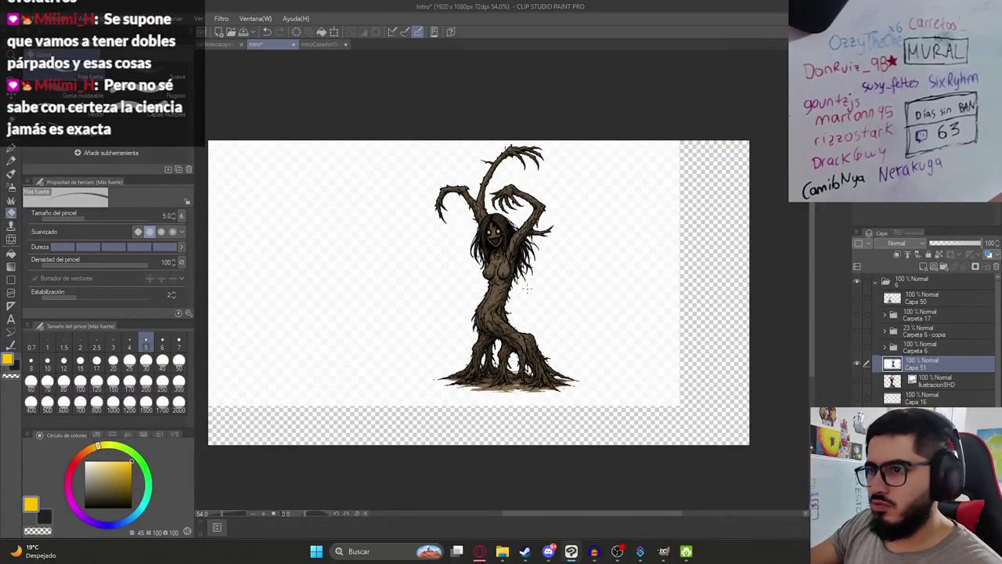
{"action": "key", "text": "w"}
{"action": "left_click", "coordinate": [527, 288]}
{"action": "key", "text": "Delete"}
{"action": "key", "text": "ctrl+d"}
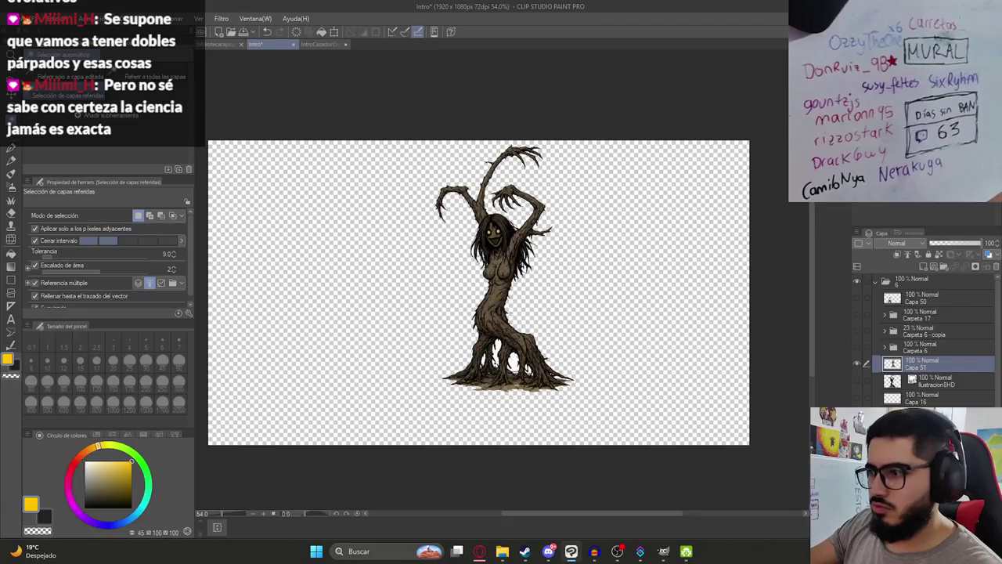
{"action": "key", "text": "ctrl+z"}
{"action": "key", "text": "ctrl+z"}
{"action": "key", "text": "ctrl+z"}
{"action": "left_click", "coordinate": [552, 301]}
{"action": "key", "text": "Delete"}
{"action": "key", "text": "ctrl+d"}
{"action": "scroll", "coordinate": [515, 314], "scroll_direction": "up", "scroll_amount": 3}
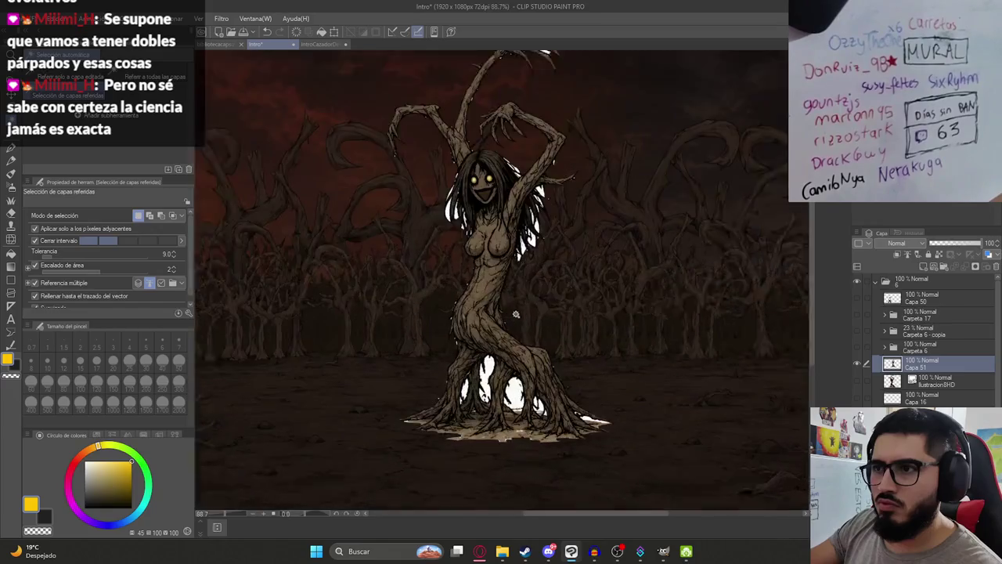
{"action": "key", "text": "ctrl+z"}
{"action": "scroll", "coordinate": [515, 314], "scroll_direction": "up", "scroll_amount": 1}
Select the white background with Select Color Range at colour margin 30.
{"action": "left_click", "coordinate": [179, 18]}
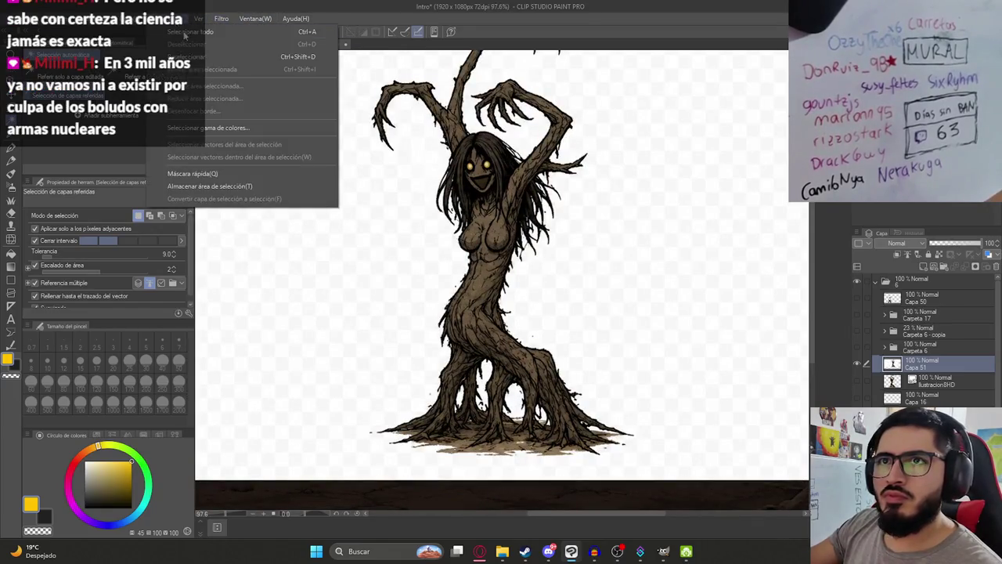
{"action": "left_click", "coordinate": [208, 127]}
{"action": "left_click", "coordinate": [396, 338]}
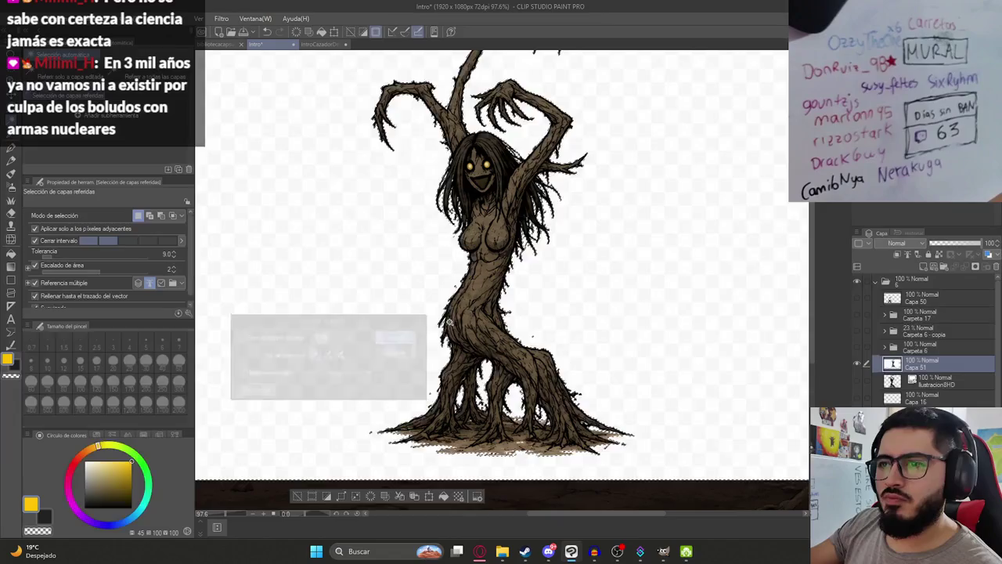
{"action": "key", "text": "Delete"}
{"action": "key", "text": "ctrl+z"}
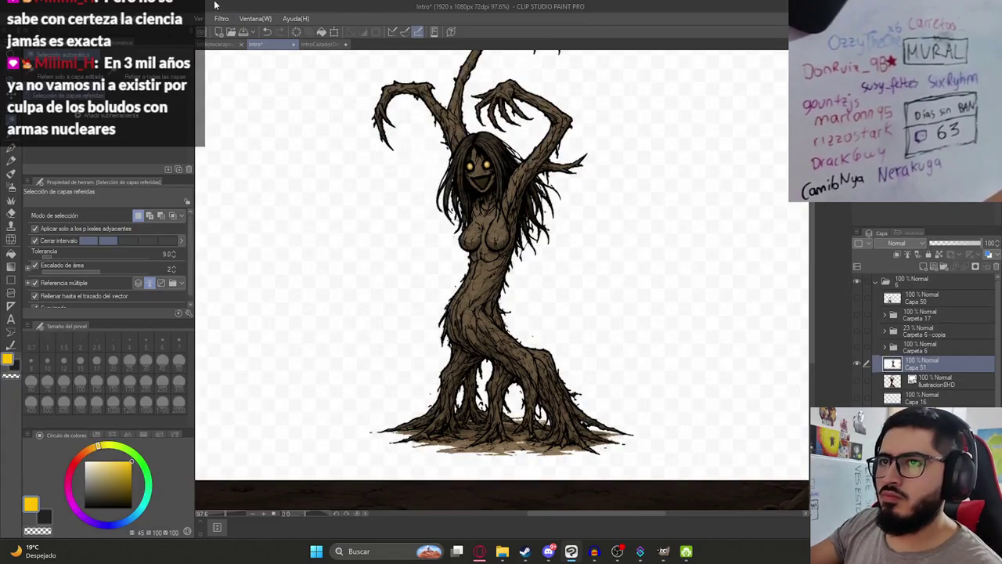
{"action": "left_click", "coordinate": [179, 18]}
{"action": "left_click", "coordinate": [205, 126]}
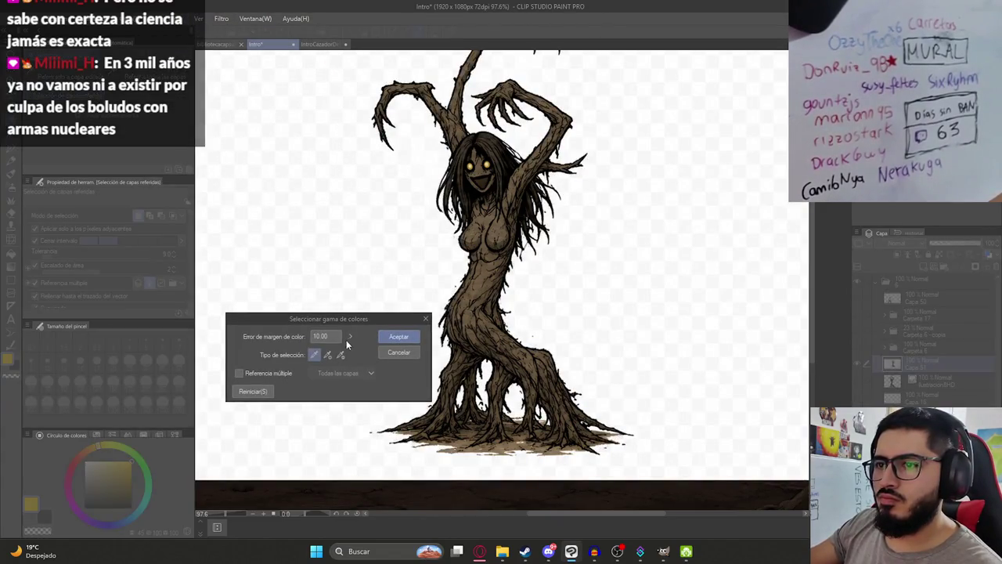
{"action": "type", "text": "30"}
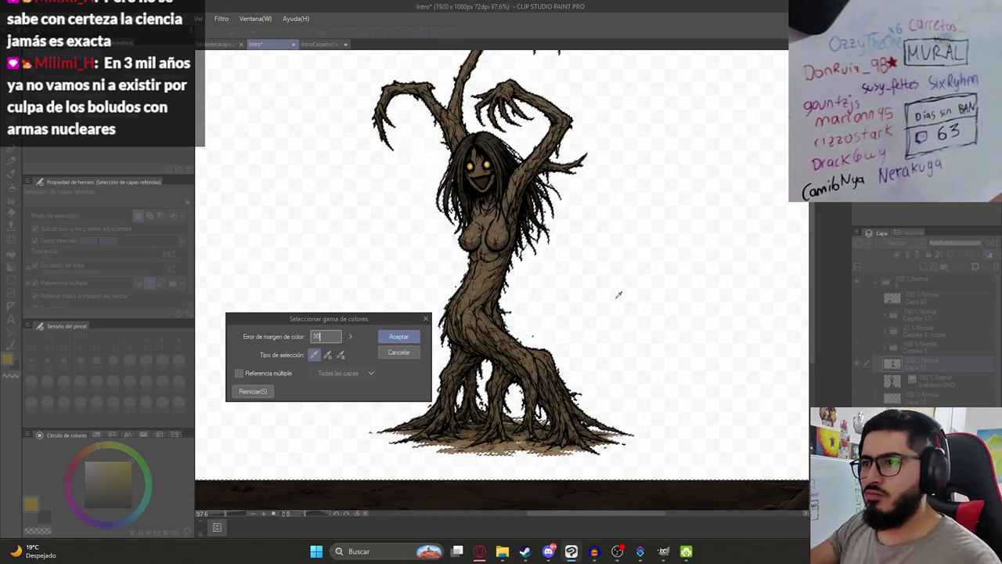
{"action": "left_click", "coordinate": [398, 336]}
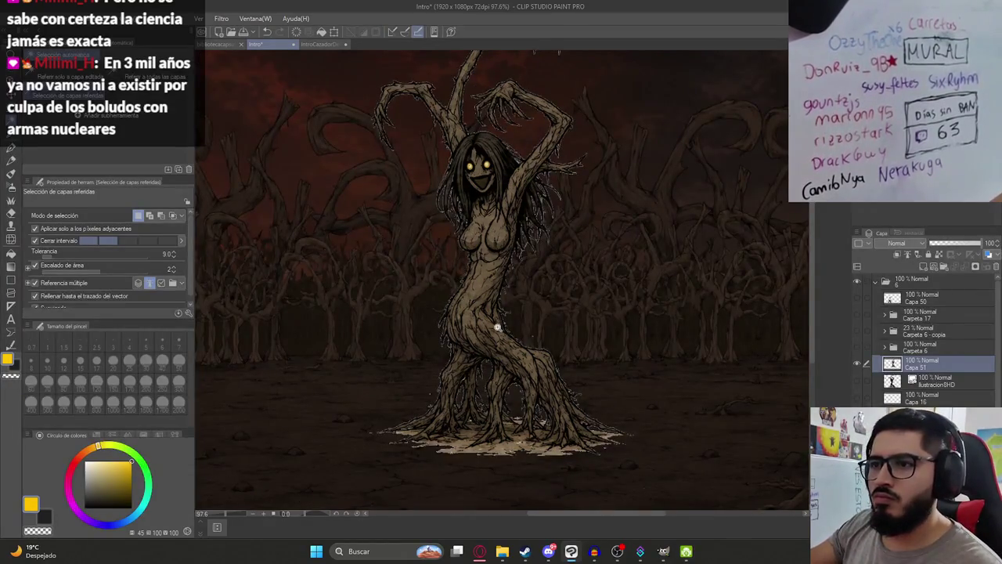
Try removing the white background with Select Color Range, then restore it to retry.
{"action": "scroll", "coordinate": [469, 310], "scroll_direction": "down", "scroll_amount": 3}
{"action": "scroll", "coordinate": [447, 286], "scroll_direction": "up", "scroll_amount": 2}
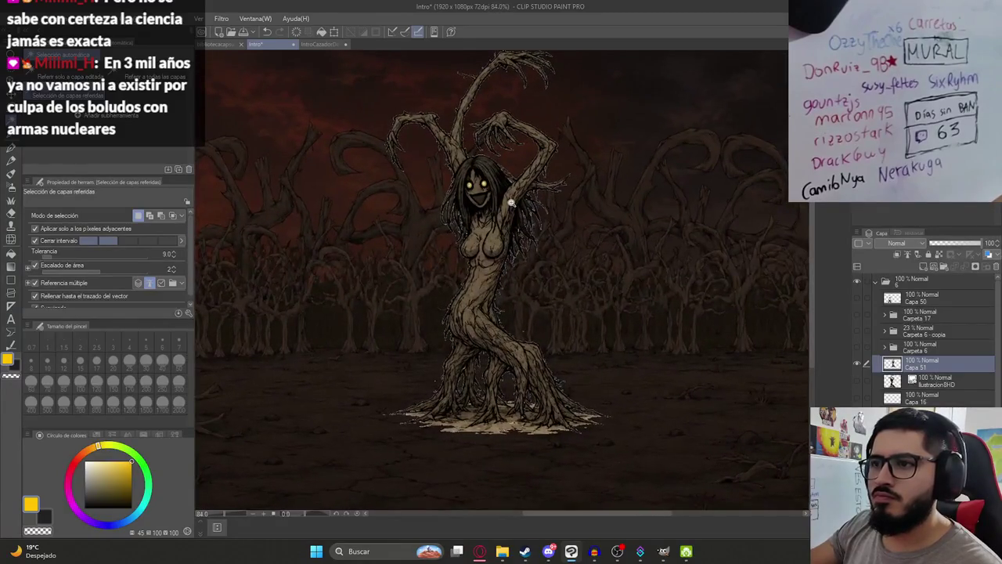
{"action": "key", "text": "Delete"}
{"action": "left_click", "coordinate": [199, 18]}
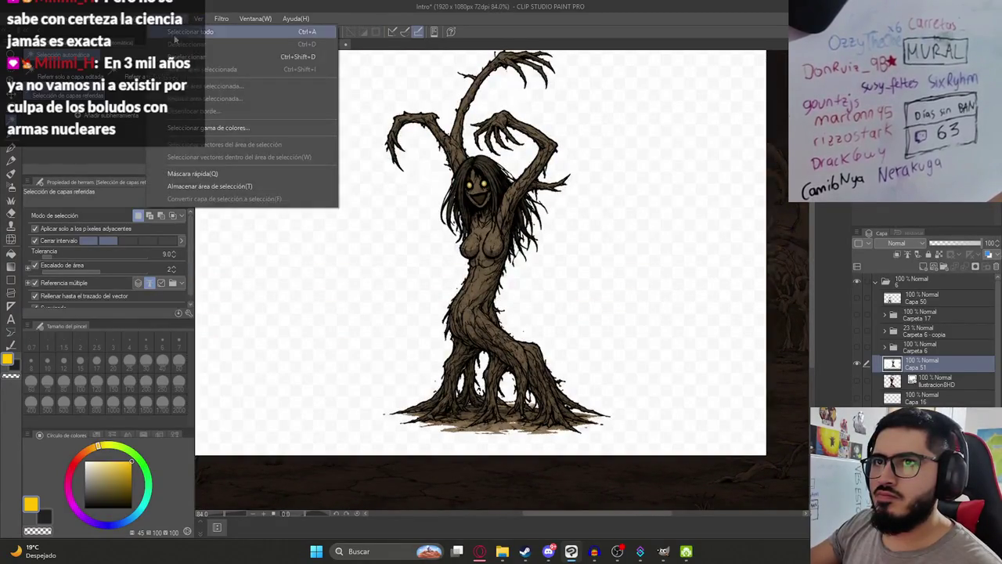
{"action": "left_click", "coordinate": [204, 127]}
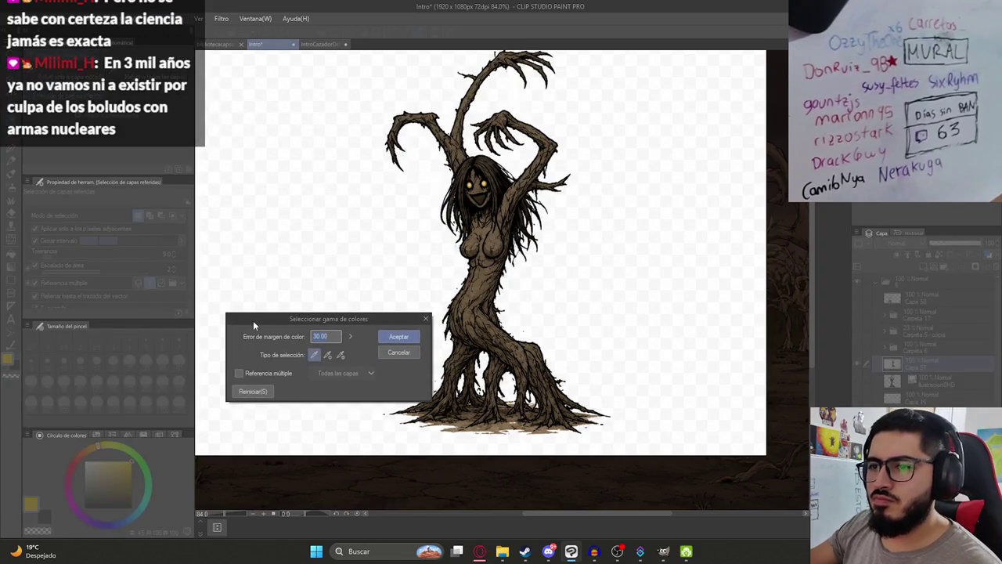
{"action": "left_click", "coordinate": [398, 337]}
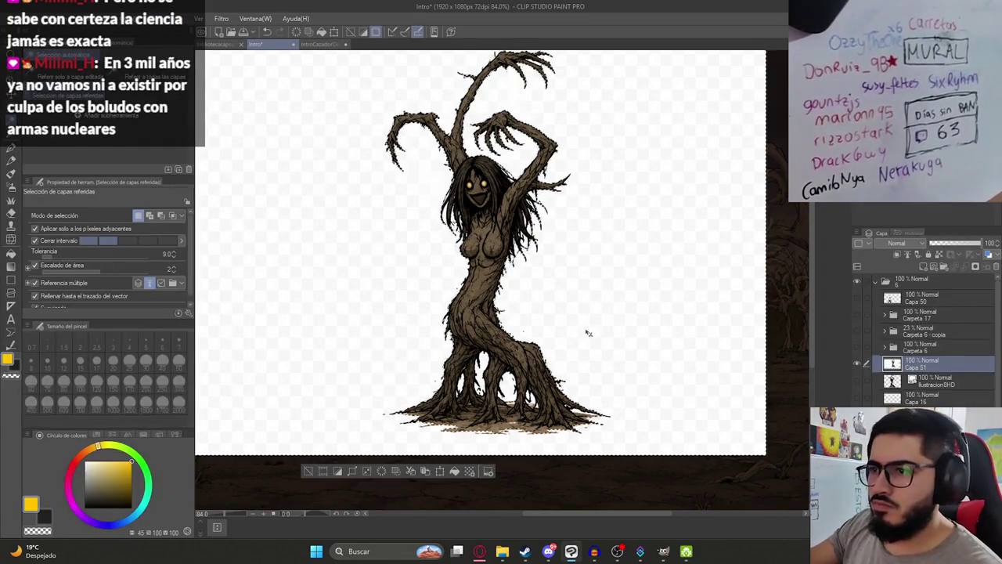
{"action": "key", "text": "ctrl+z"}
{"action": "left_click", "coordinate": [266, 47]}
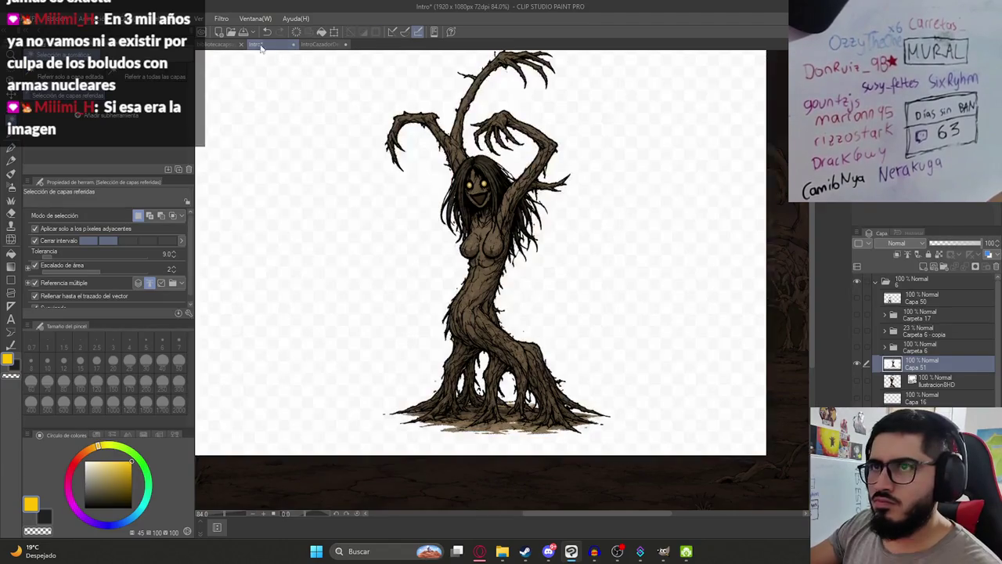
Reselect the white background with Select Color Range at margin 50.
{"action": "left_click", "coordinate": [169, 18]}
{"action": "left_click", "coordinate": [234, 130]}
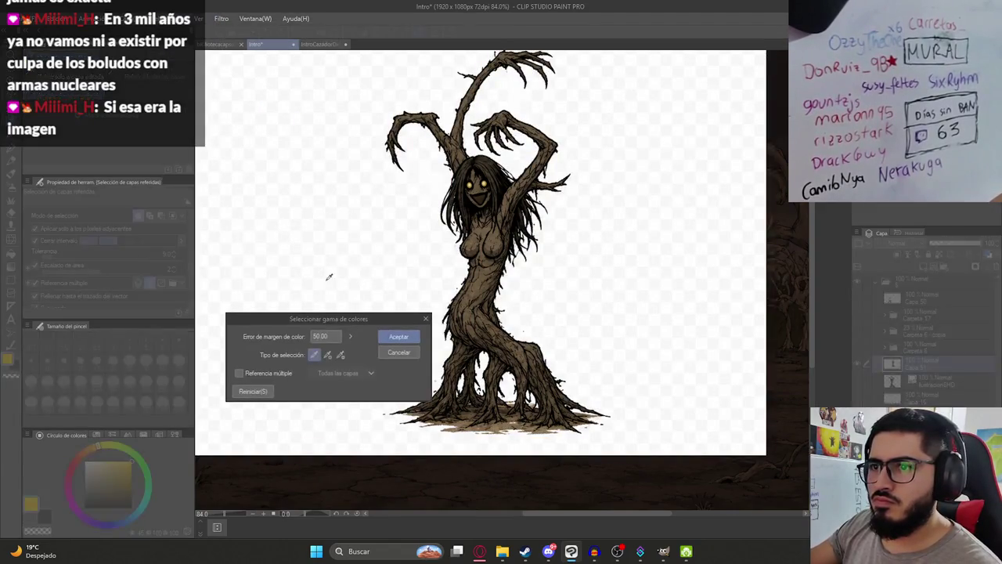
{"action": "left_click", "coordinate": [399, 336]}
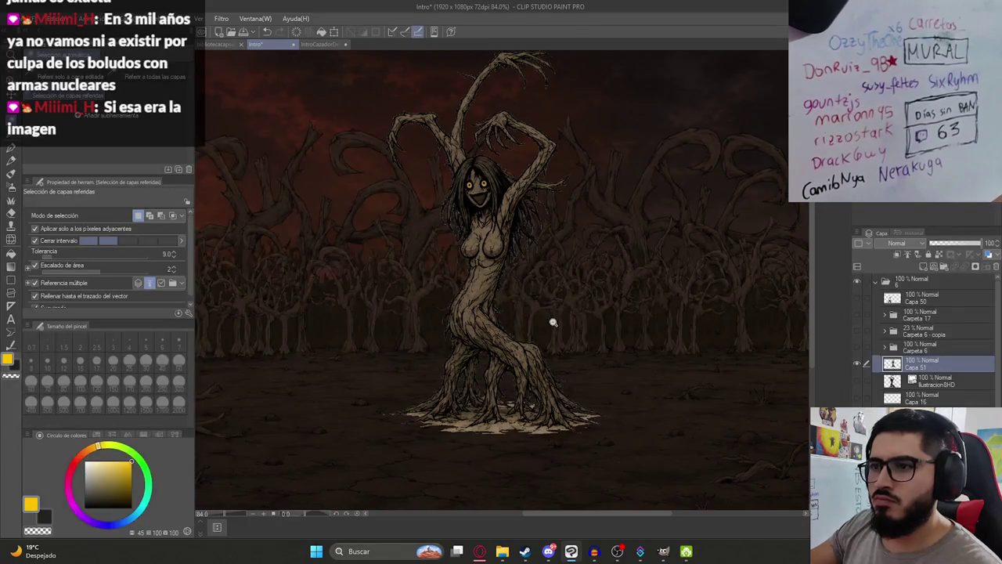
{"action": "scroll", "coordinate": [526, 299], "scroll_direction": "down", "scroll_amount": 3}
{"action": "scroll", "coordinate": [526, 299], "scroll_direction": "up", "scroll_amount": 3}
{"action": "scroll", "coordinate": [509, 266], "scroll_direction": "up", "scroll_amount": 2}
{"action": "scroll", "coordinate": [478, 211], "scroll_direction": "up", "scroll_amount": 4}
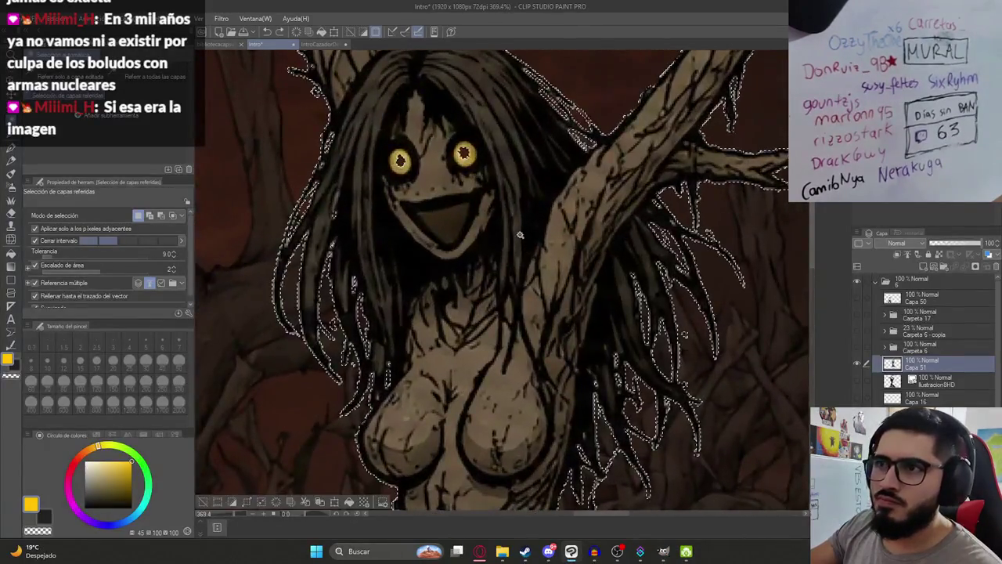
Refine the selection by erasing unwanted parts with the selection eraser.
{"action": "key", "text": "m"}
{"action": "left_click", "coordinate": [156, 114]}
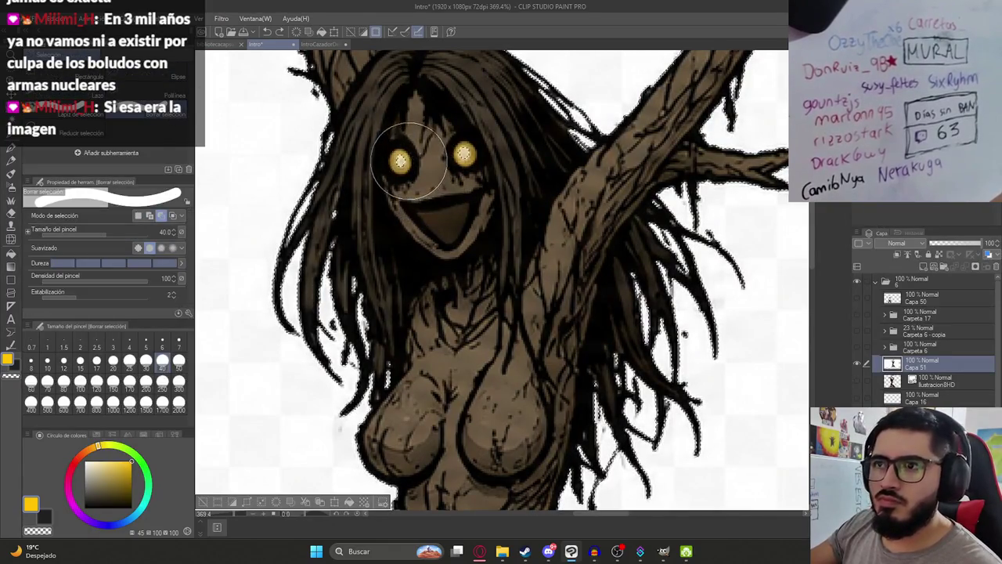
{"action": "scroll", "coordinate": [485, 247], "scroll_direction": "down", "scroll_amount": 2}
{"action": "scroll", "coordinate": [509, 227], "scroll_direction": "down", "scroll_amount": 1}
{"action": "scroll", "coordinate": [524, 266], "scroll_direction": "down", "scroll_amount": 3}
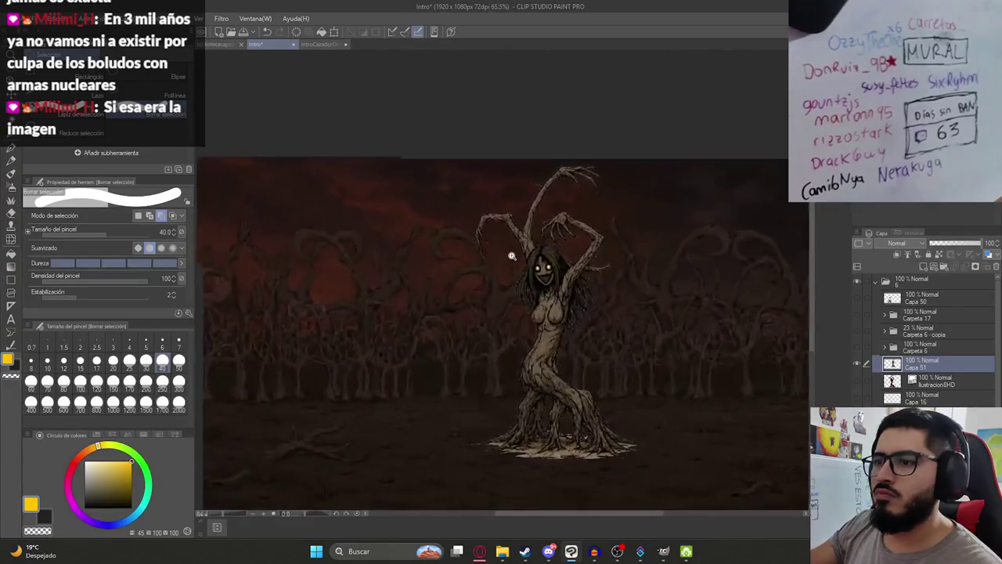
Pan toward the top of the scene and show the tree-woman layer's outline.
{"action": "key", "text": "k"}
{"action": "left_click_drag", "start_coordinate": [658, 297], "coordinate": [610, 268]}
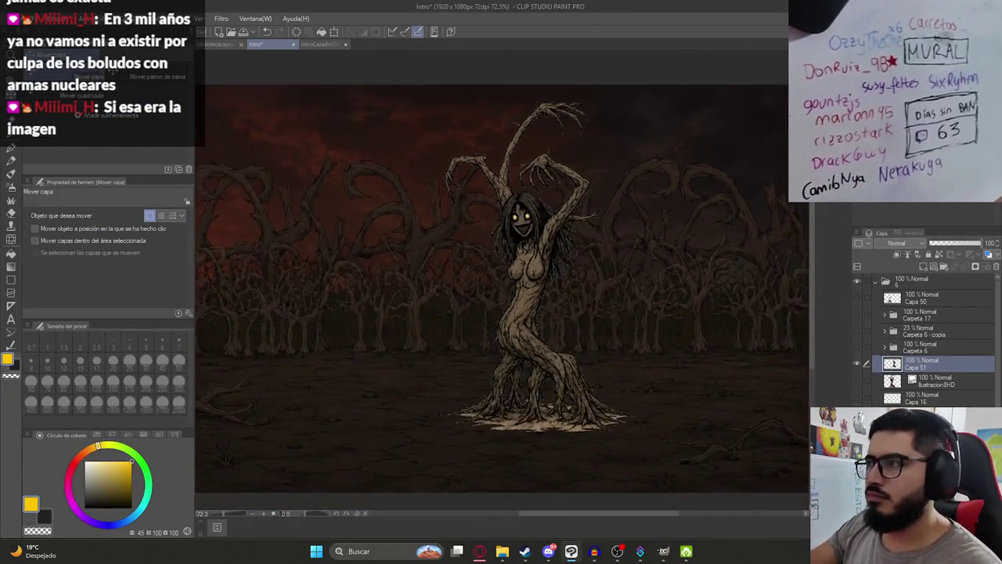
{"action": "left_click", "coordinate": [561, 342]}
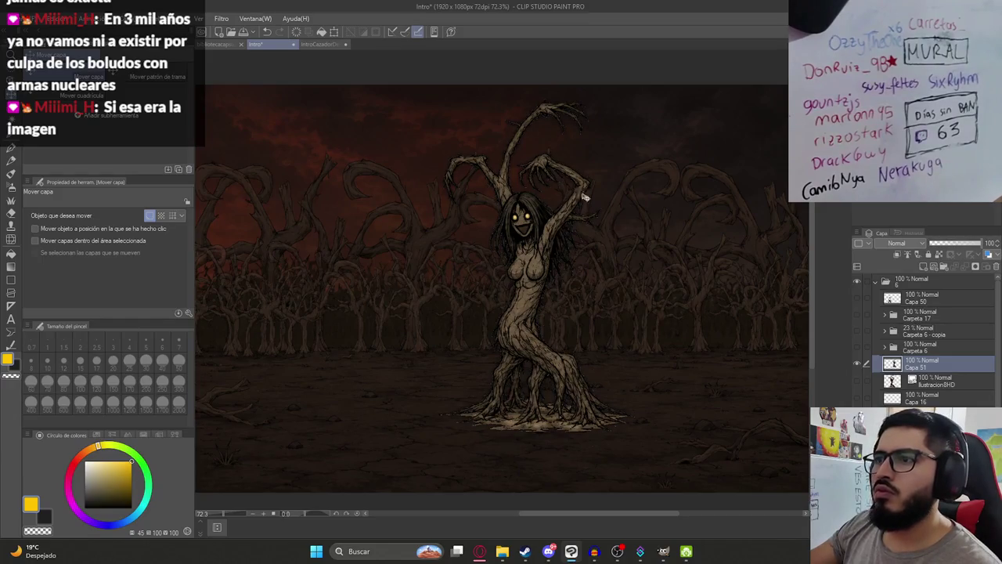
{"action": "scroll", "coordinate": [618, 176], "scroll_direction": "down", "scroll_amount": 2}
{"action": "scroll", "coordinate": [499, 314], "scroll_direction": "up", "scroll_amount": 1}
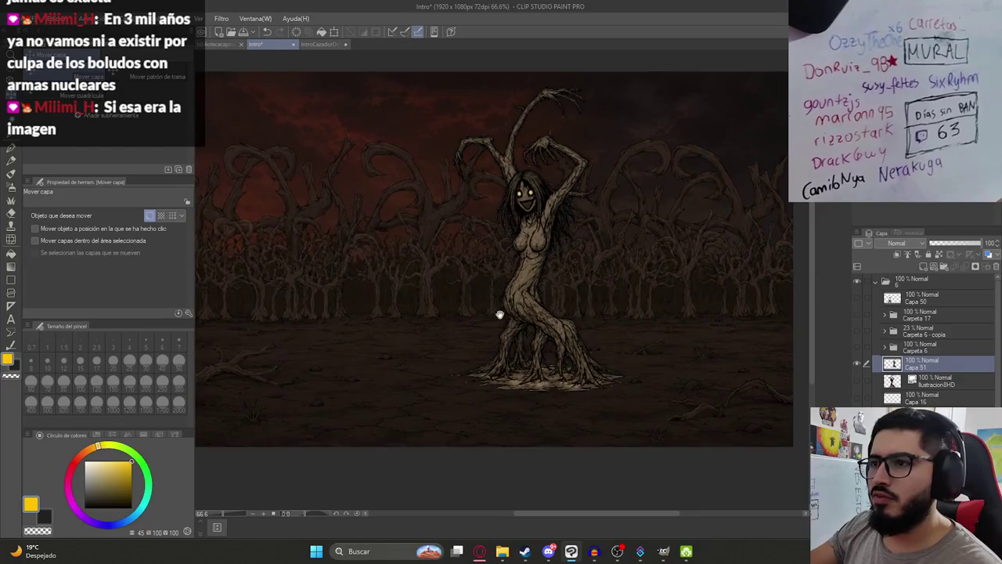
{"action": "scroll", "coordinate": [500, 313], "scroll_direction": "down", "scroll_amount": 1}
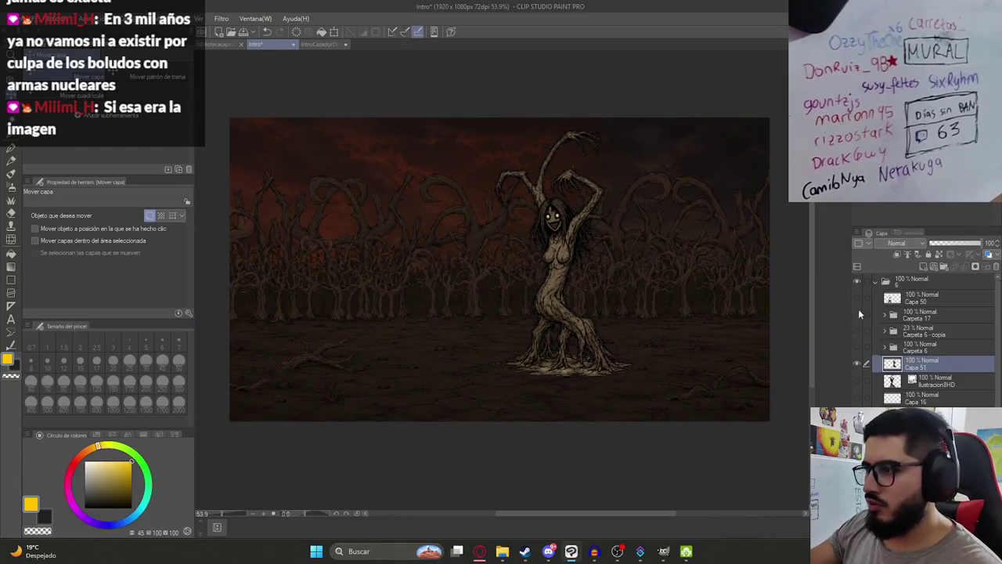
Show farmer layer Capa 50 and drag tree-woman layer Capa 51 to the top.
{"action": "left_click", "coordinate": [856, 298]}
{"action": "left_click_drag", "start_coordinate": [917, 301], "coordinate": [919, 291]}
{"action": "scroll", "coordinate": [510, 323], "scroll_direction": "up", "scroll_amount": 1}
{"action": "scroll", "coordinate": [584, 323], "scroll_direction": "down", "scroll_amount": 2}
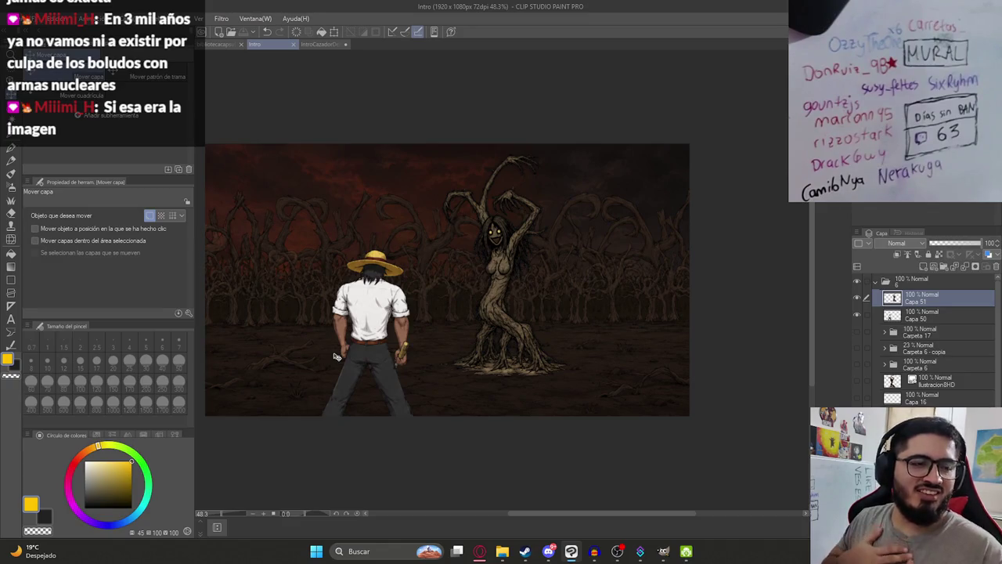
{"action": "left_click", "coordinate": [858, 315]}
Show only the farmer layer and export it as Ilustracion11HD.png.
{"action": "left_click", "coordinate": [859, 316]}
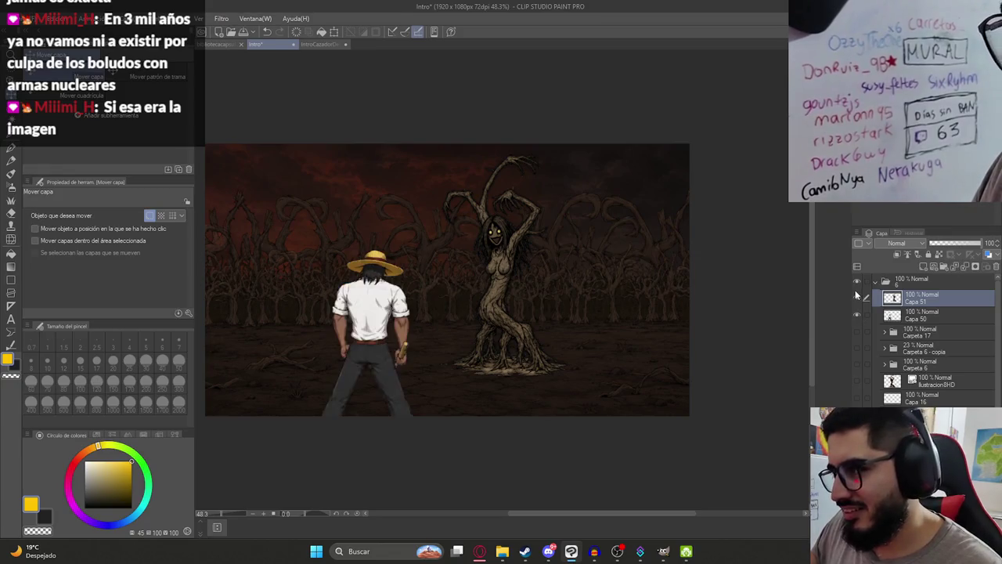
{"action": "left_click", "coordinate": [856, 298]}
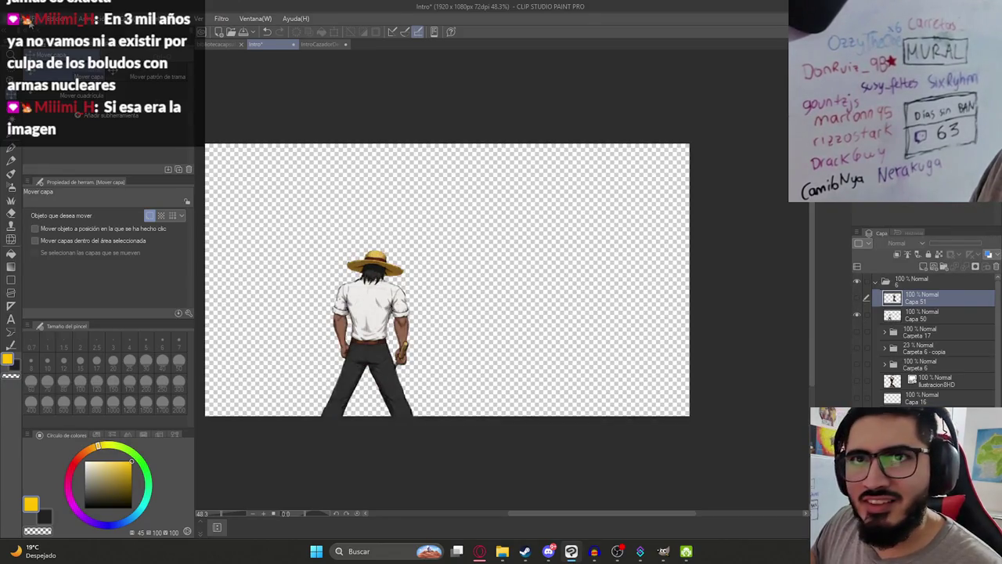
{"action": "left_click", "coordinate": [14, 18]}
{"action": "left_click", "coordinate": [221, 180]}
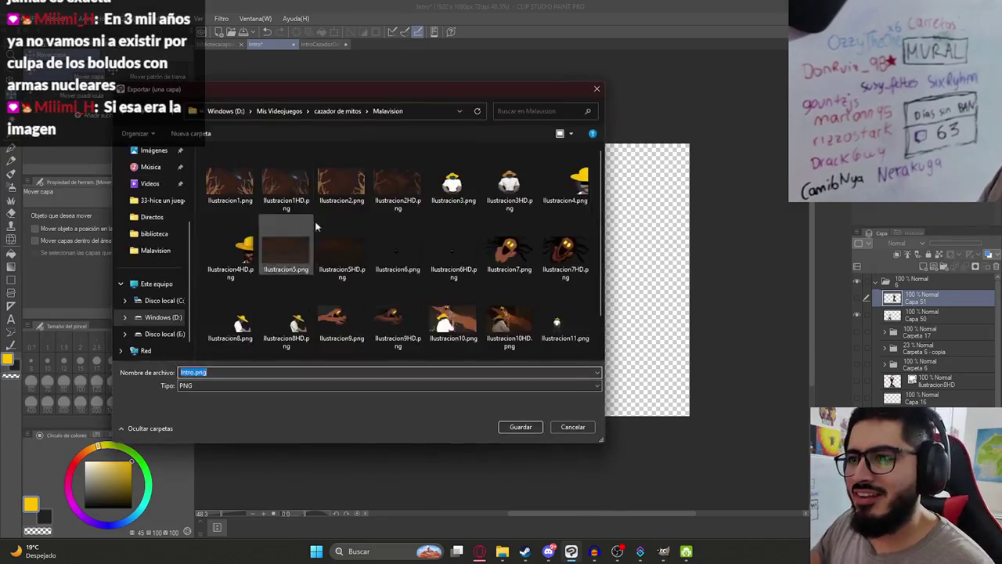
{"action": "left_click", "coordinate": [596, 91]}
{"action": "scroll", "coordinate": [352, 274], "scroll_direction": "up", "scroll_amount": 5}
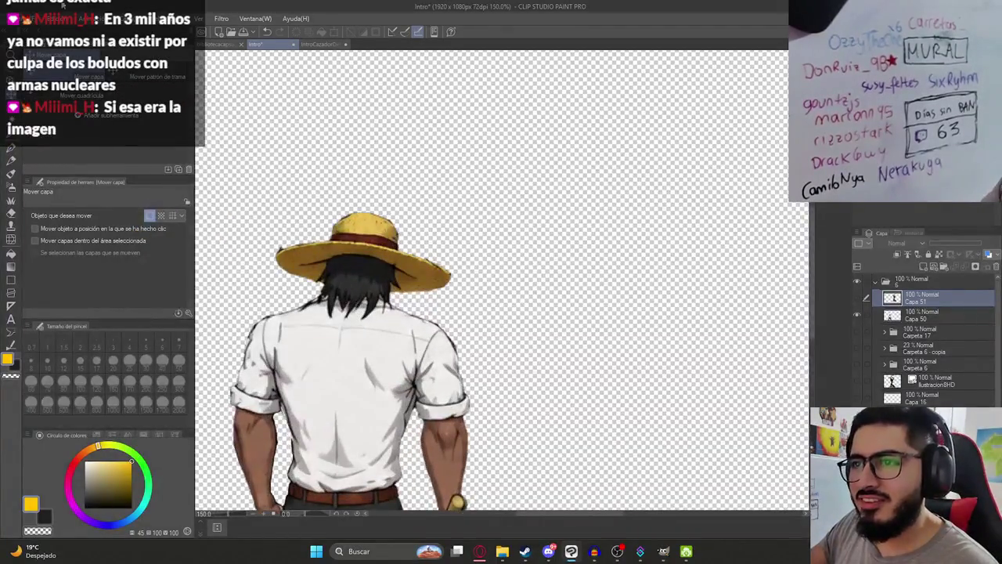
{"action": "left_click", "coordinate": [14, 18]}
{"action": "left_click", "coordinate": [228, 179]}
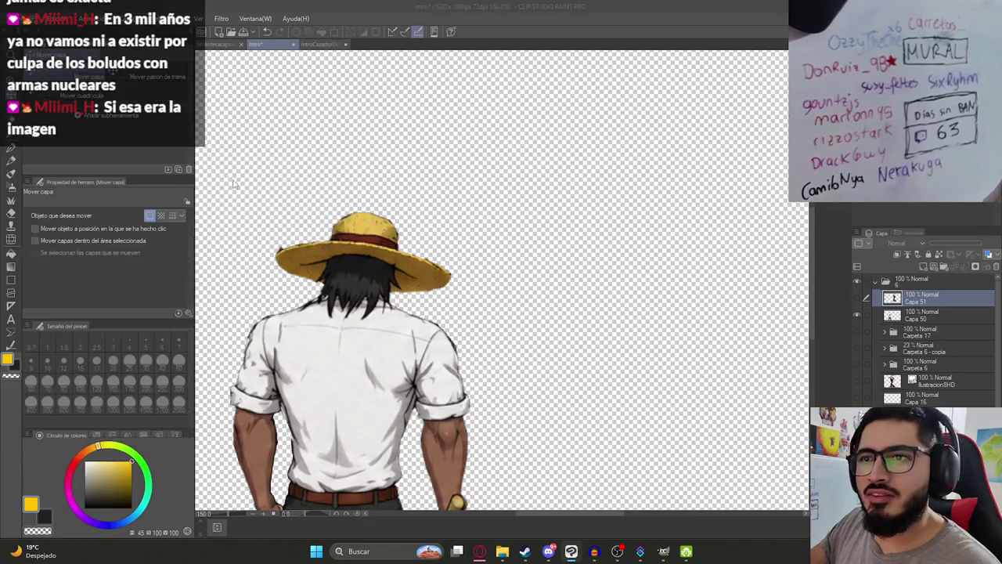
{"action": "left_click", "coordinate": [556, 325]}
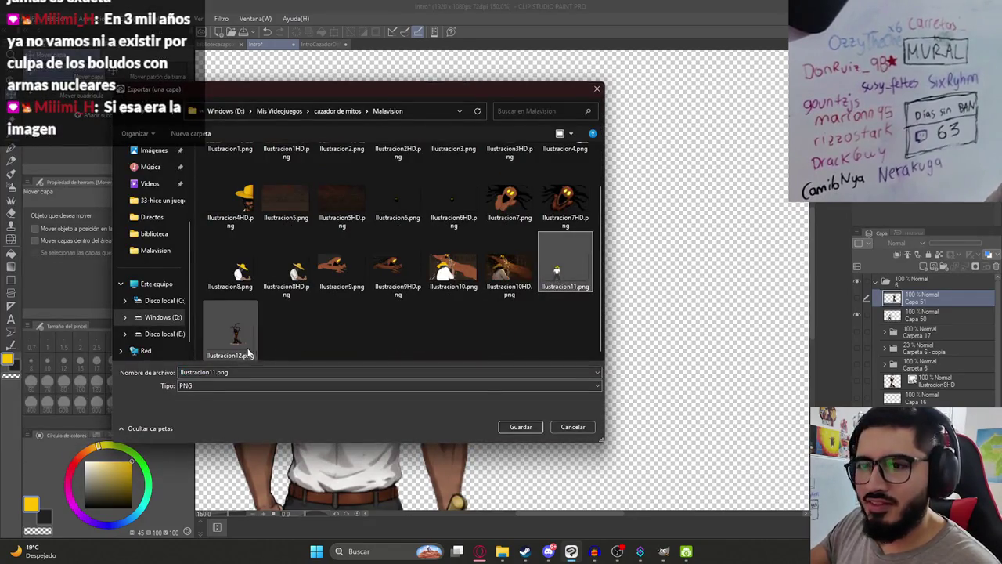
{"action": "left_click", "coordinate": [217, 371]}
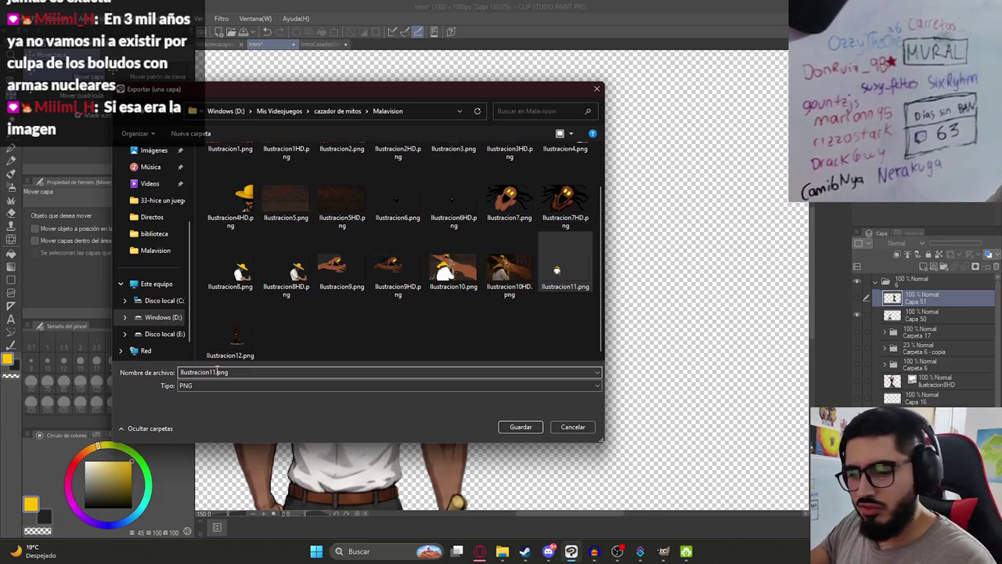
{"action": "type", "text": "HD"}
{"action": "left_click", "coordinate": [520, 426]}
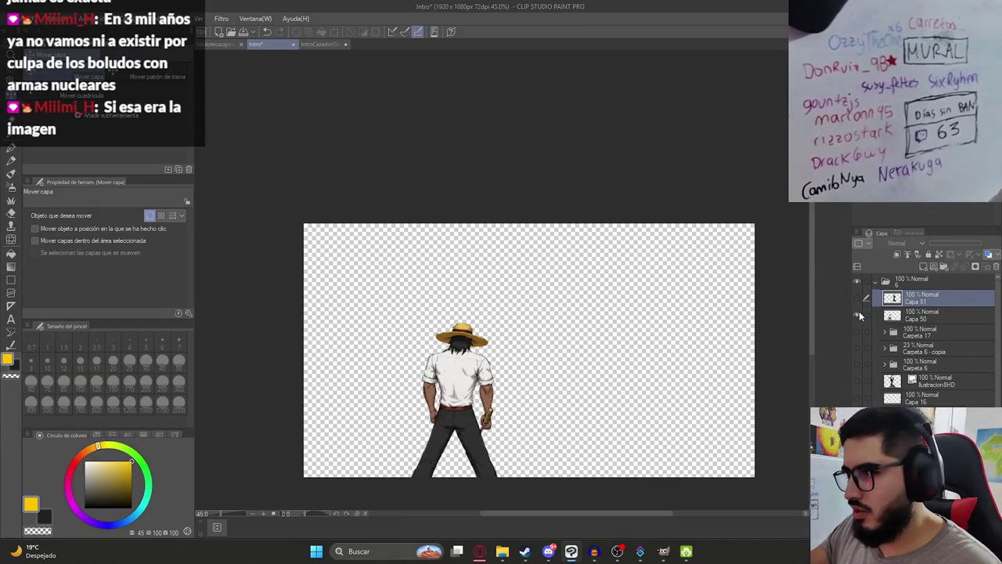
Show only the tree-woman layer and export it as the Ilustracion12 HD PNG.
{"action": "left_click", "coordinate": [858, 316]}
{"action": "left_click", "coordinate": [857, 298]}
{"action": "left_click", "coordinate": [16, 18]}
{"action": "mouse_move", "coordinate": [51, 153]}
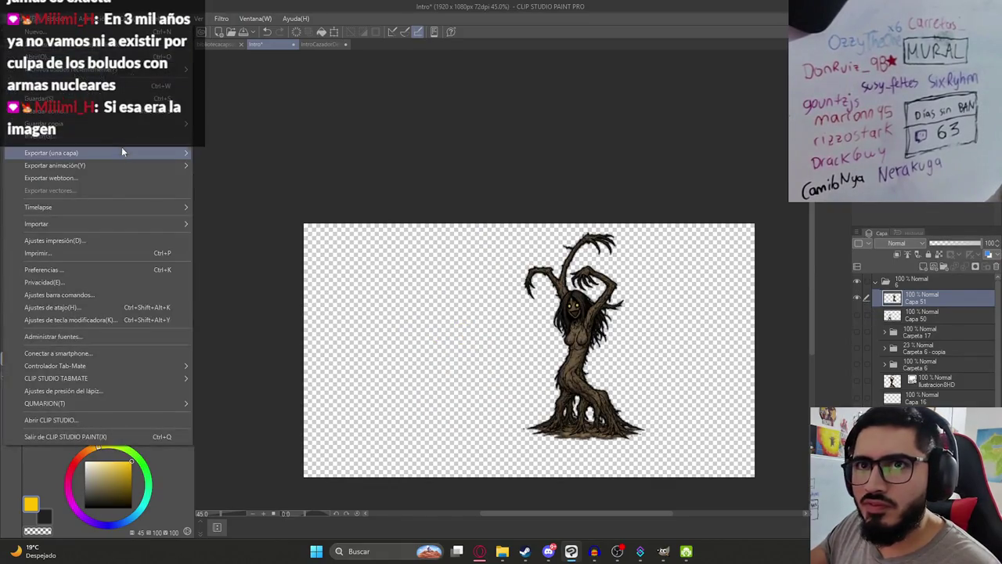
{"action": "left_click", "coordinate": [239, 168]}
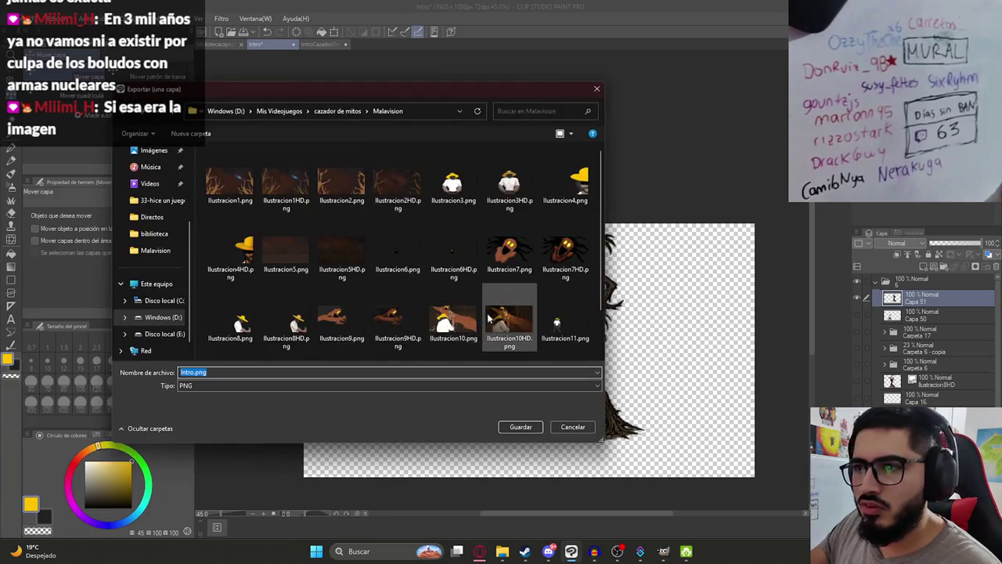
{"action": "scroll", "coordinate": [511, 288], "scroll_direction": "down", "scroll_amount": 1}
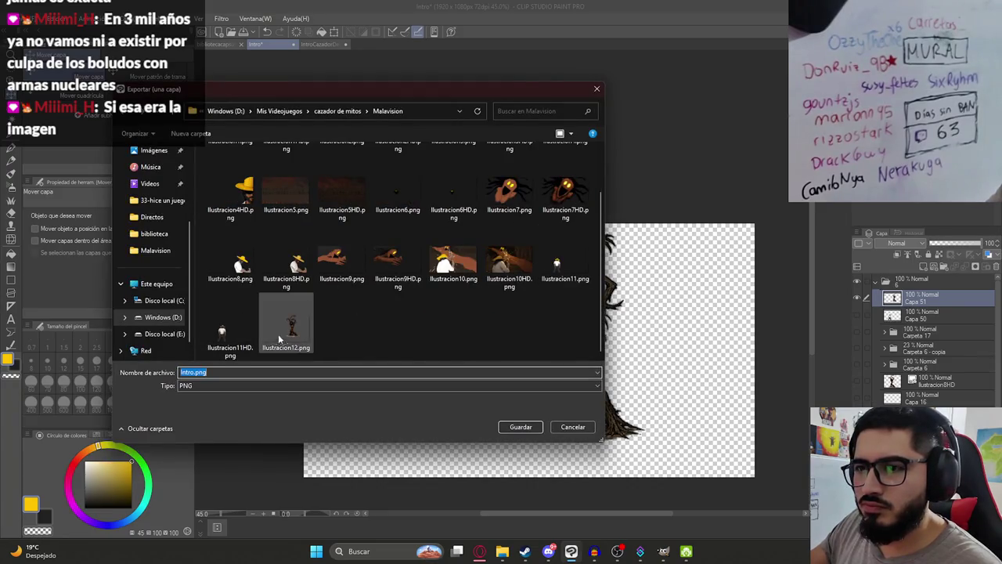
{"action": "double_click", "coordinate": [227, 373]}
{"action": "type", "text": "HD"}
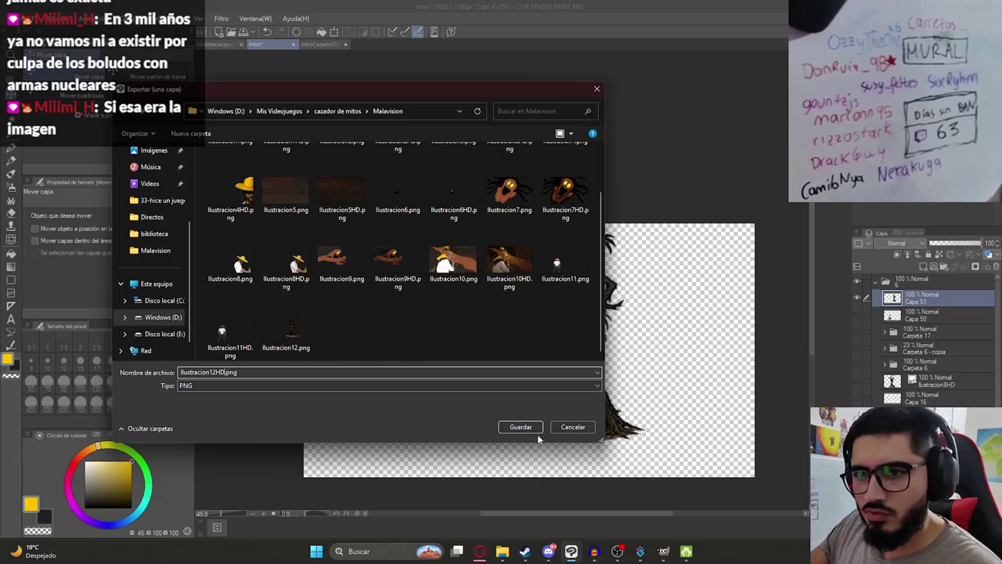
{"action": "left_click", "coordinate": [533, 428]}
{"action": "key", "text": "Return"}
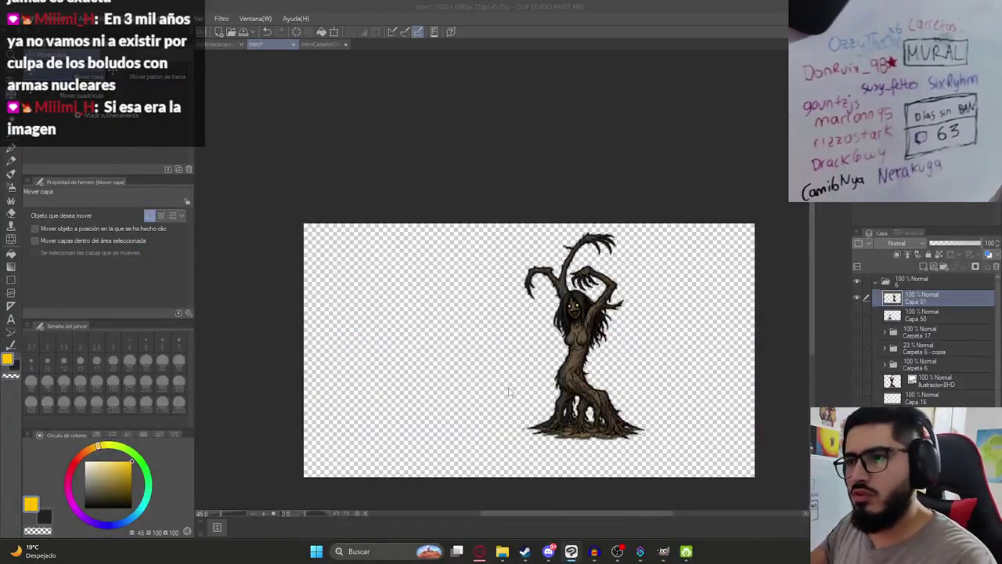
Zoom the canvas in and out to inspect the tree-woman figure.
{"action": "scroll", "coordinate": [553, 394], "scroll_direction": "up", "scroll_amount": 1}
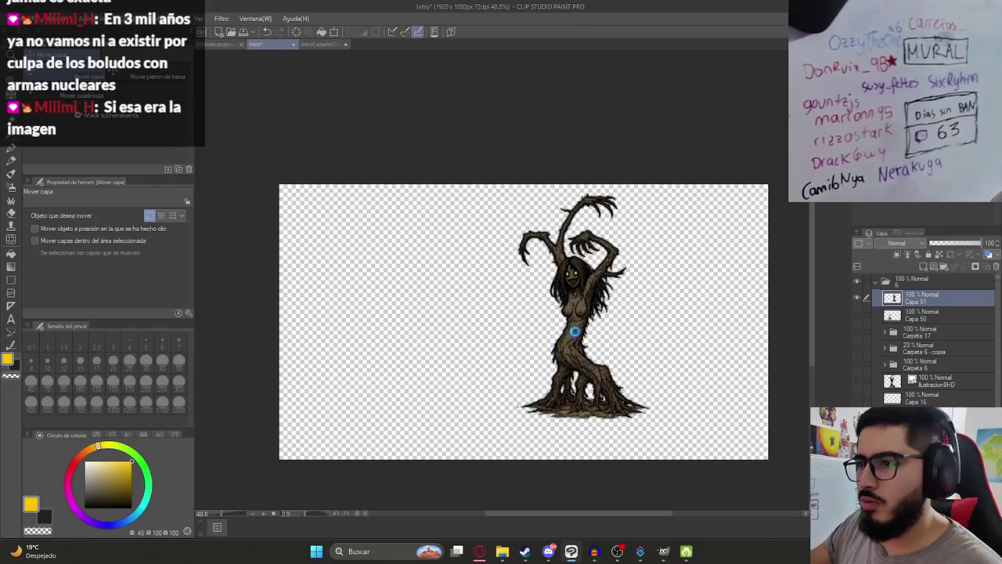
{"action": "scroll", "coordinate": [574, 332], "scroll_direction": "up", "scroll_amount": 2}
{"action": "scroll", "coordinate": [563, 313], "scroll_direction": "up", "scroll_amount": 2}
{"action": "scroll", "coordinate": [548, 301], "scroll_direction": "down", "scroll_amount": 3}
{"action": "scroll", "coordinate": [540, 295], "scroll_direction": "down", "scroll_amount": 1}
{"action": "scroll", "coordinate": [540, 294], "scroll_direction": "up", "scroll_amount": 2}
{"action": "scroll", "coordinate": [509, 407], "scroll_direction": "down", "scroll_amount": 1}
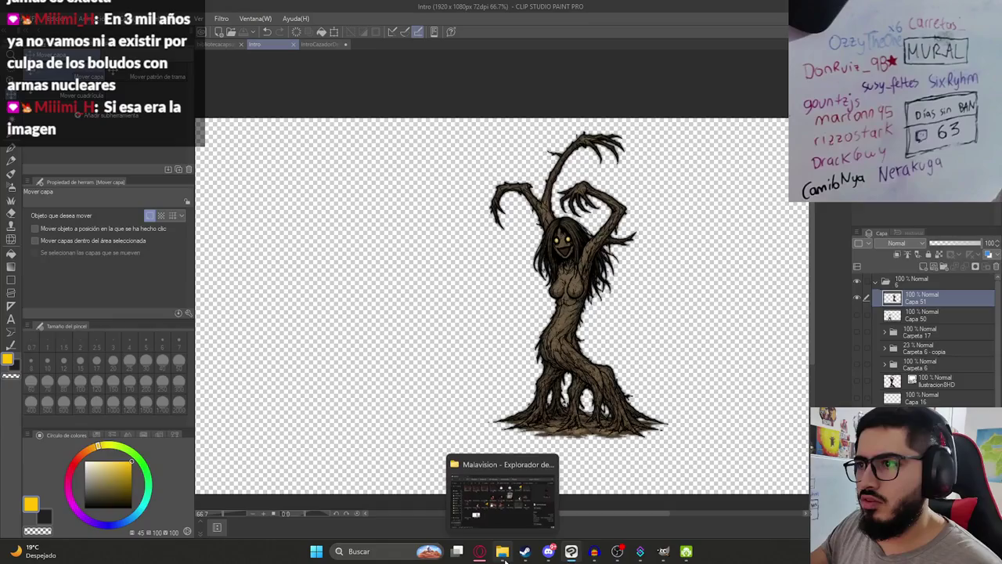
Bring up the Malavision folder in File Explorer and open Ilustracion1.png in the viewer.
{"action": "left_click", "coordinate": [504, 555]}
{"action": "left_click", "coordinate": [532, 403]}
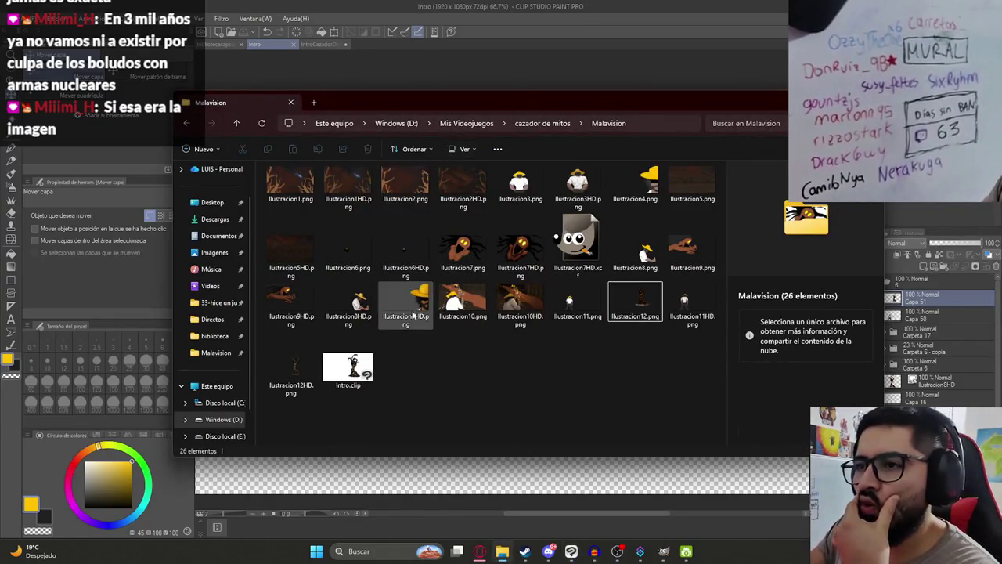
{"action": "right_click", "coordinate": [423, 351]}
{"action": "left_click", "coordinate": [414, 405]}
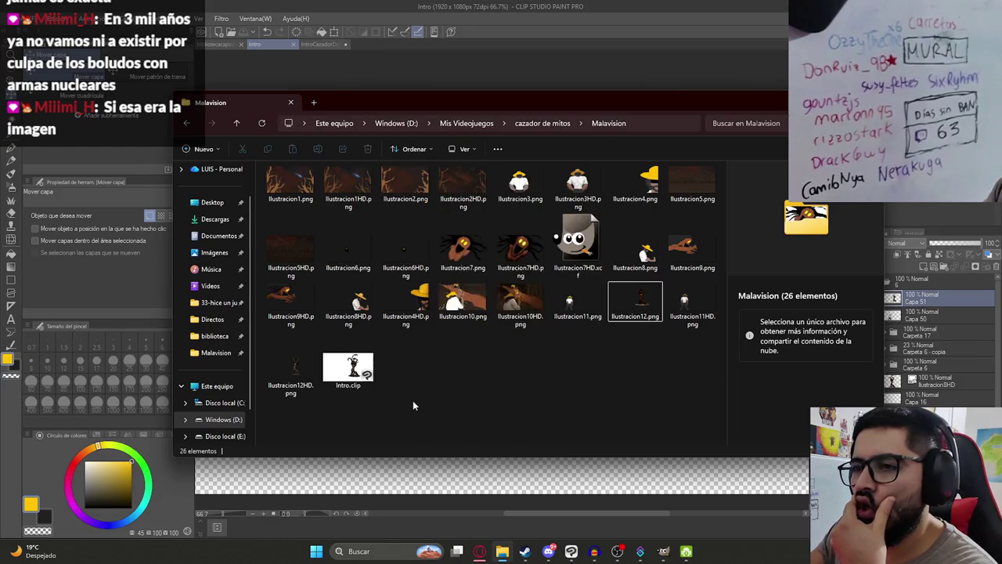
{"action": "double_click", "coordinate": [287, 192]}
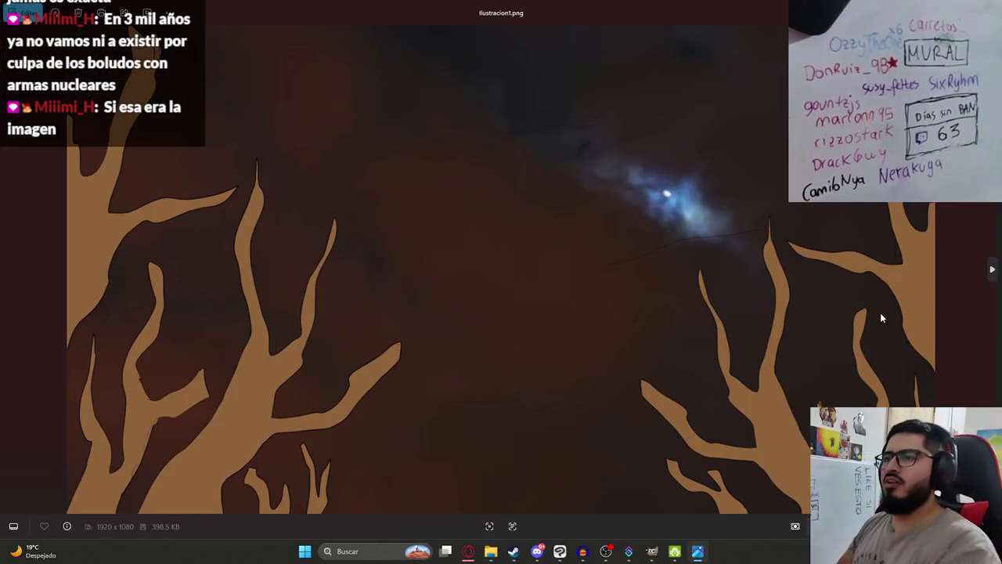
Page from Ilustracion1 through Ilustracion12HD, comparing each flat image with its HD version.
{"action": "key", "text": "Right"}
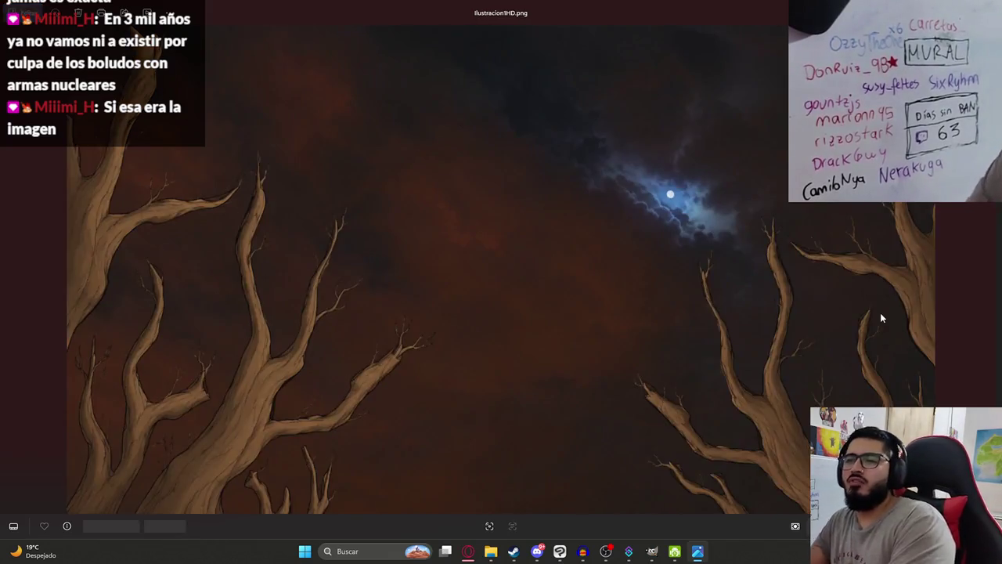
{"action": "key", "text": "Left"}
{"action": "key", "text": "Right"}
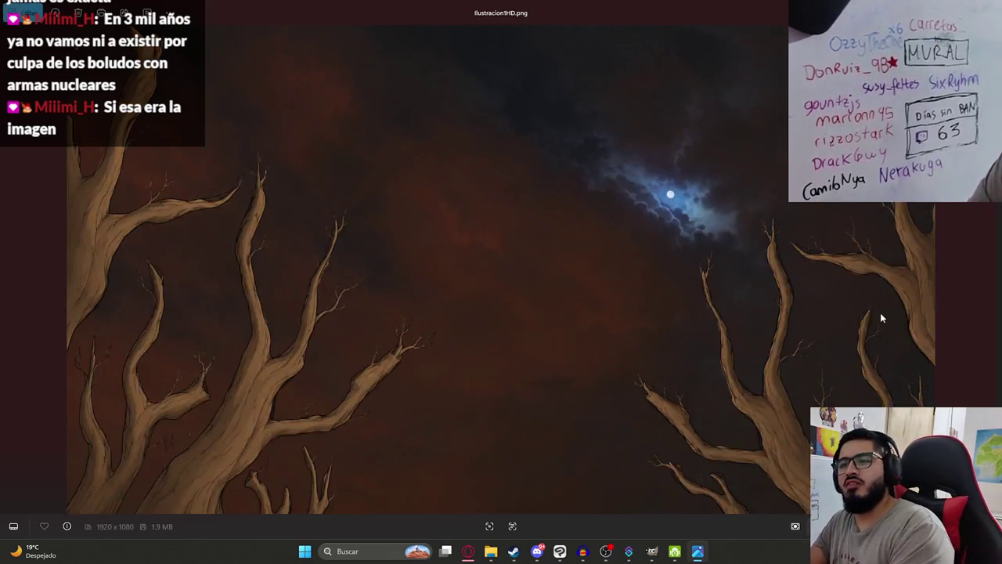
{"action": "key", "text": "Right"}
{"action": "key", "text": "Right"}
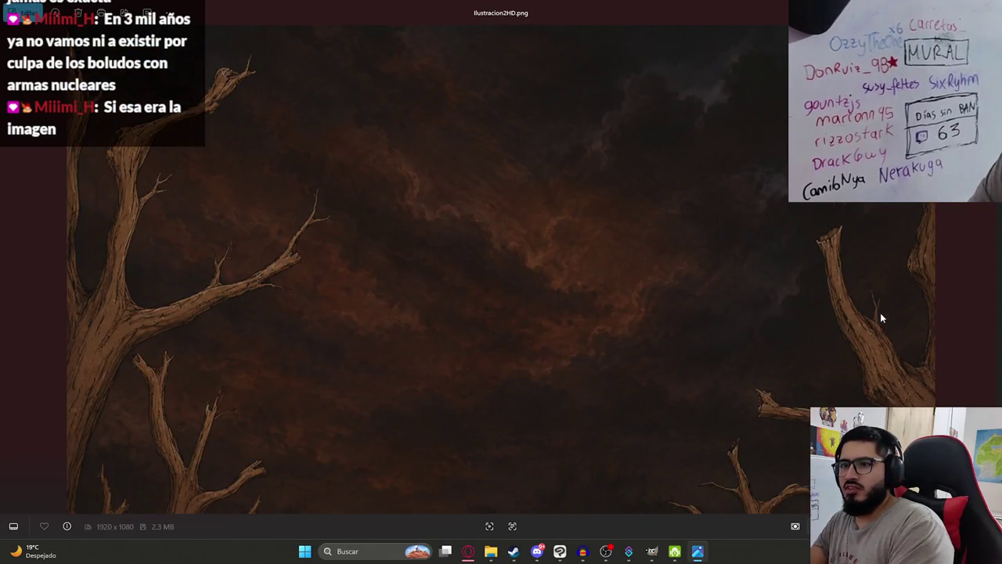
{"action": "key", "text": "Right"}
{"action": "key", "text": "Right"}
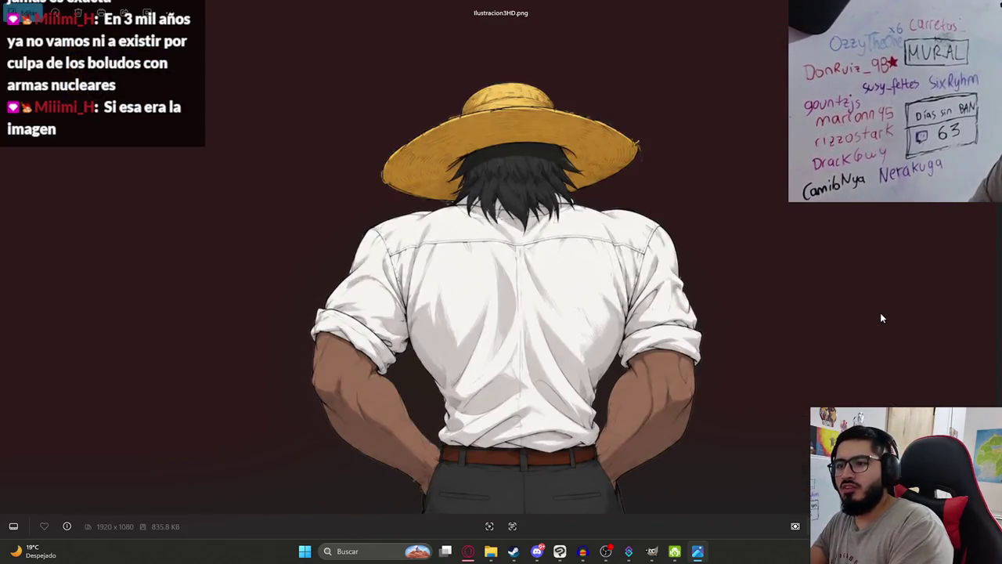
{"action": "key", "text": "Right"}
{"action": "key", "text": "Right"}
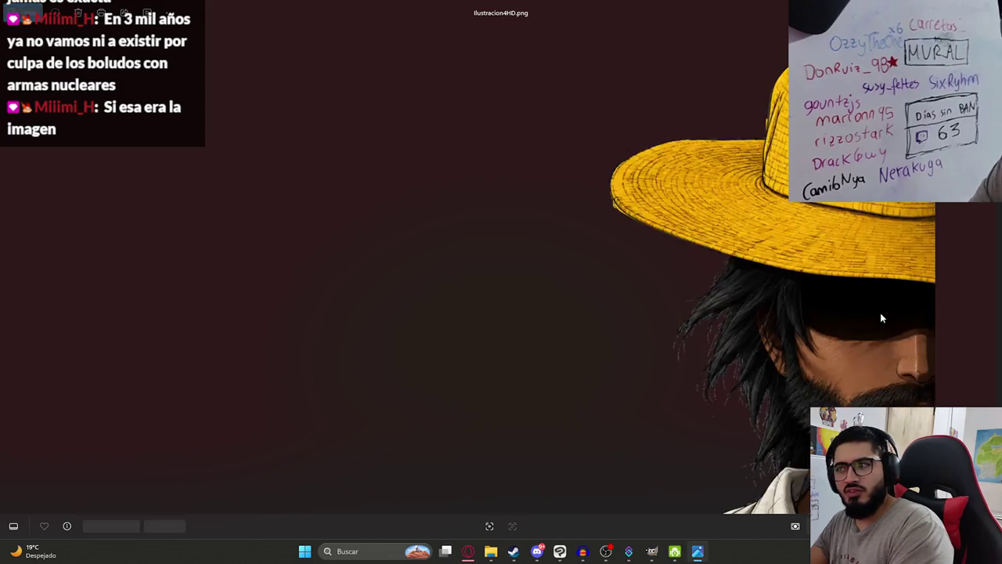
{"action": "key", "text": "Right"}
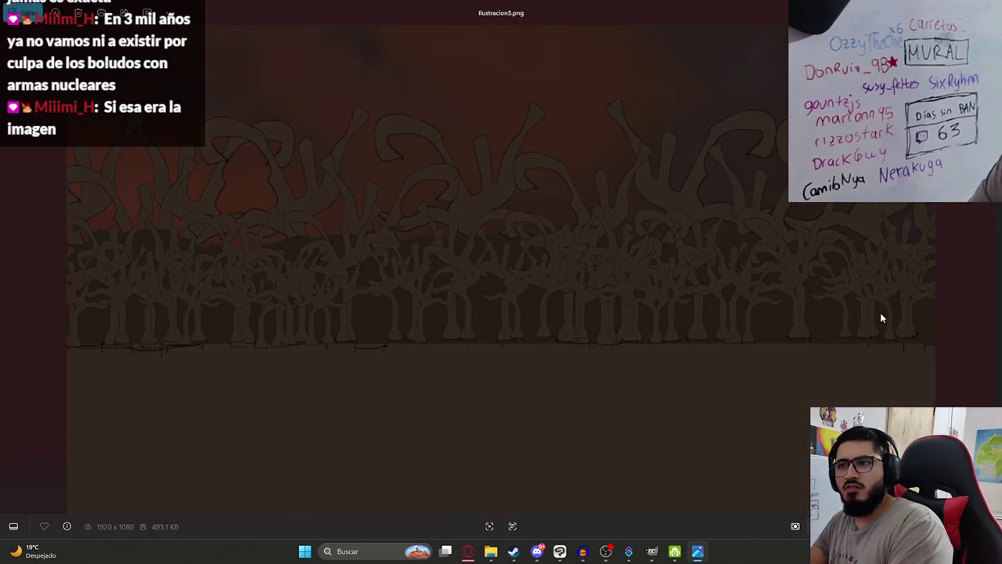
{"action": "key", "text": "Right"}
{"action": "key", "text": "Left"}
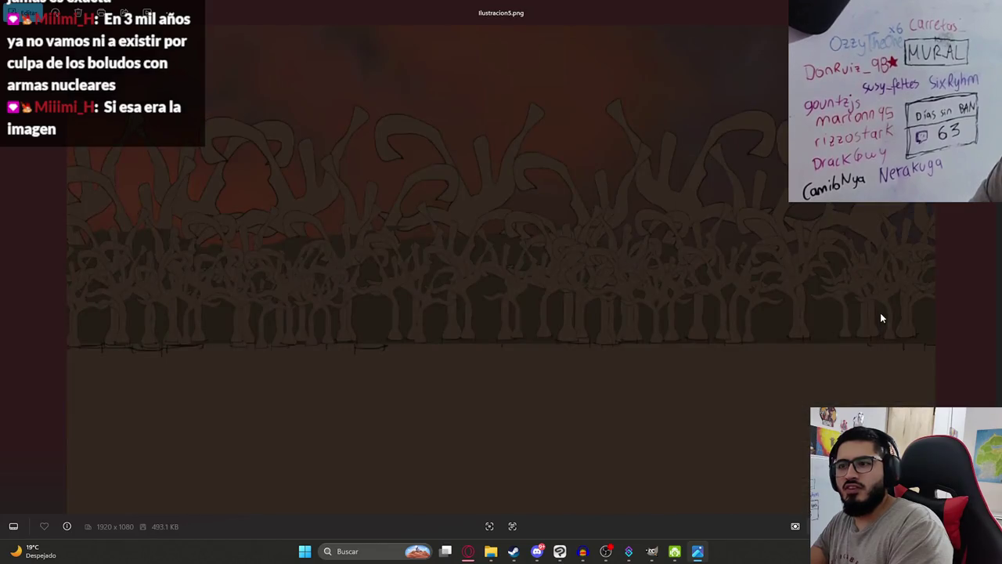
{"action": "key", "text": "Right"}
{"action": "key", "text": "Right"}
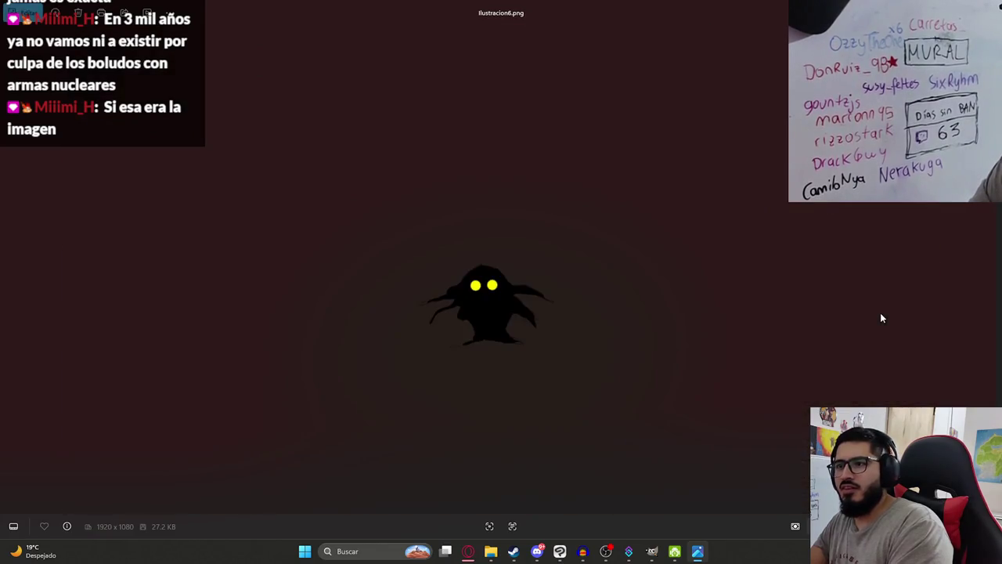
{"action": "key", "text": "Right"}
{"action": "key", "text": "Right"}
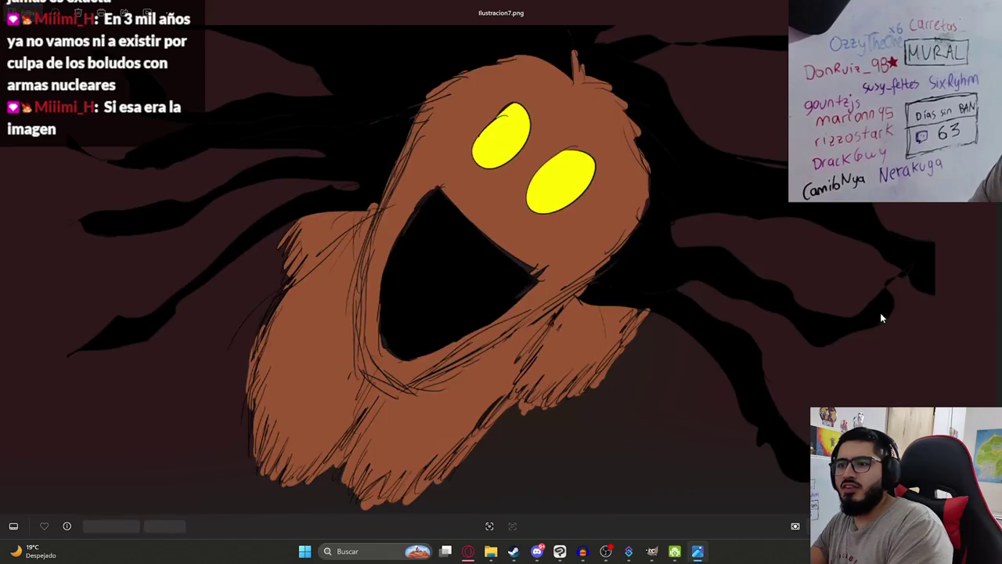
{"action": "key", "text": "Right"}
{"action": "key", "text": "Left"}
{"action": "key", "text": "Right"}
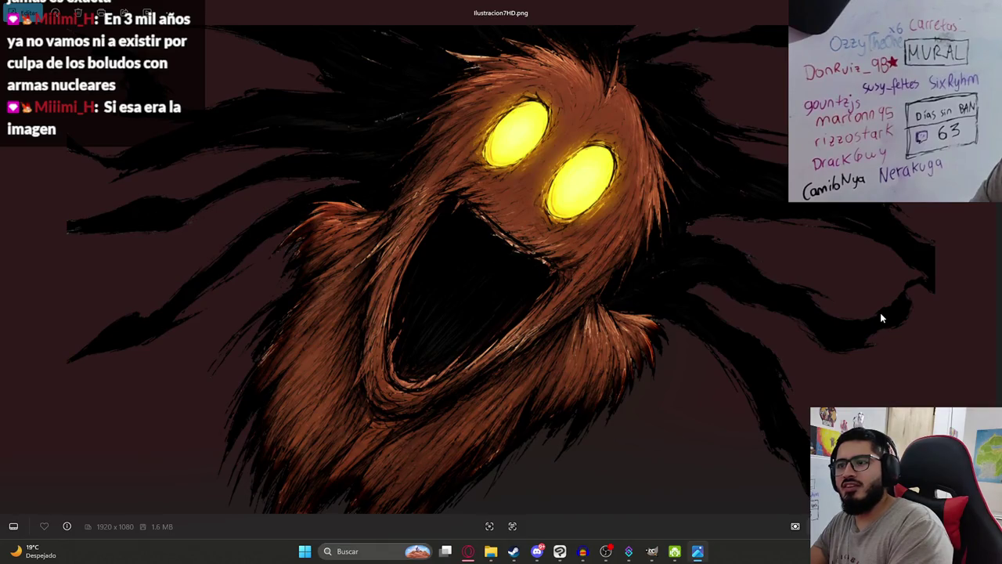
{"action": "key", "text": "Right"}
{"action": "key", "text": "Right"}
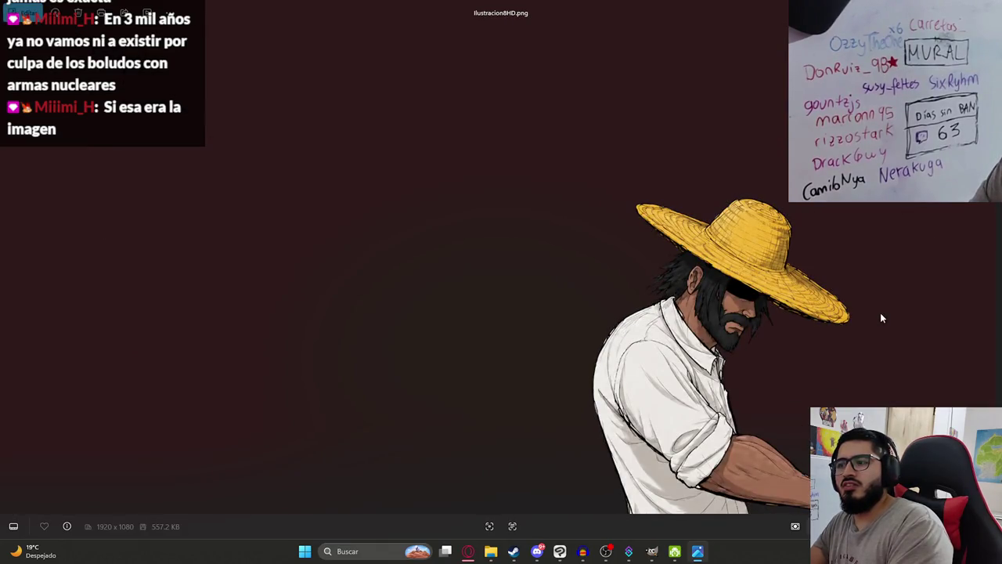
{"action": "key", "text": "Right"}
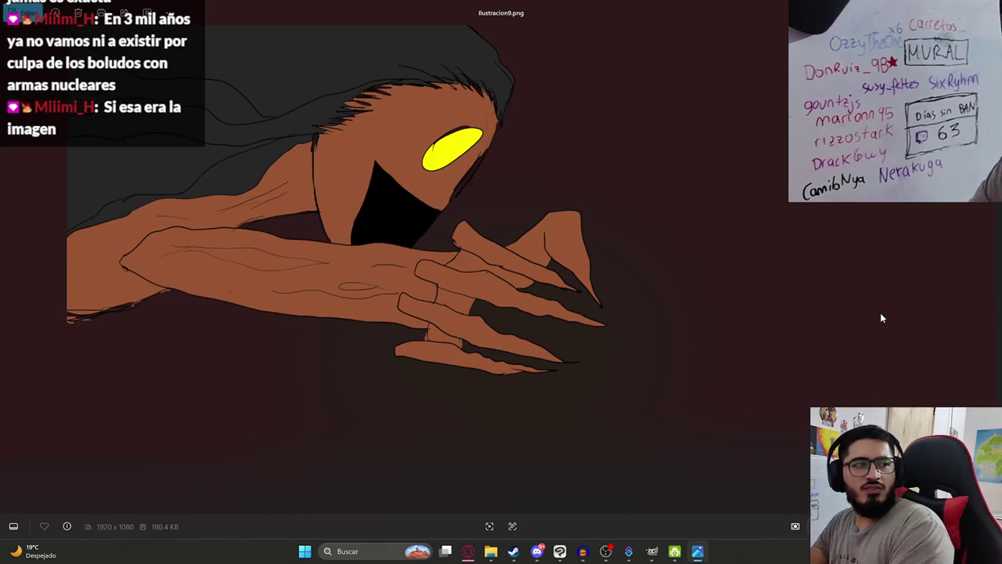
{"action": "key", "text": "Right"}
{"action": "key", "text": "Right"}
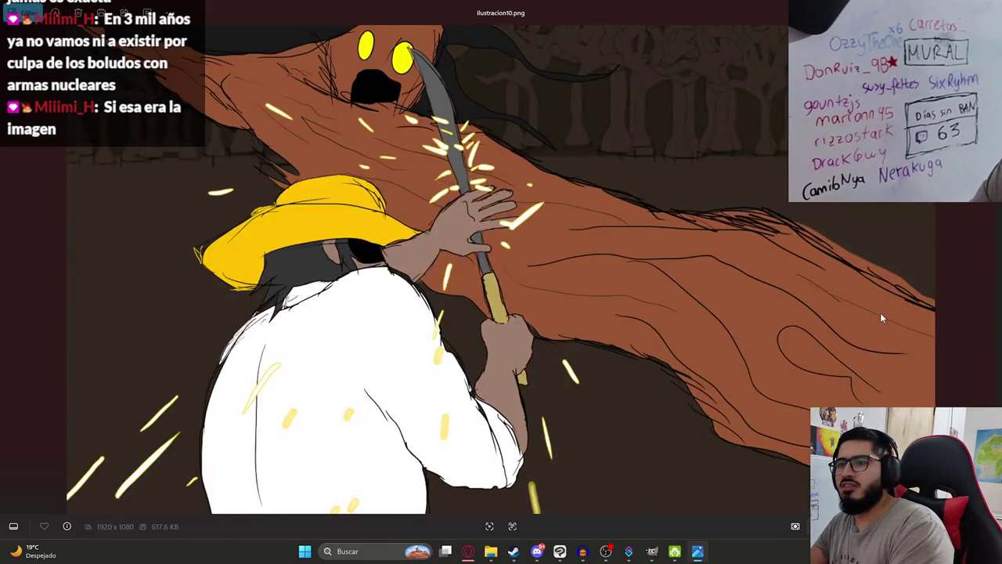
{"action": "key", "text": "Right"}
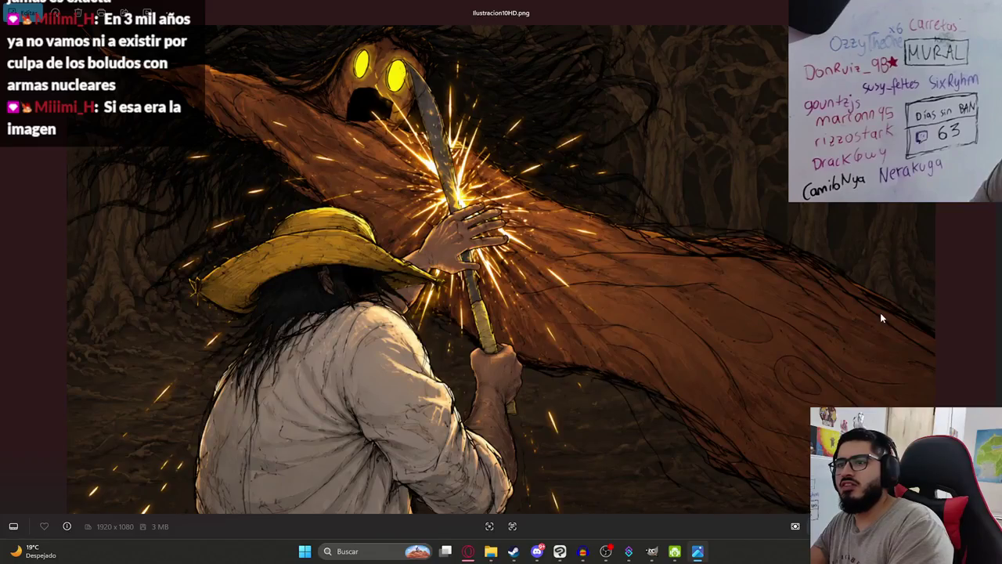
{"action": "key", "text": "Right"}
{"action": "key", "text": "Right"}
{"action": "key", "text": "Right"}
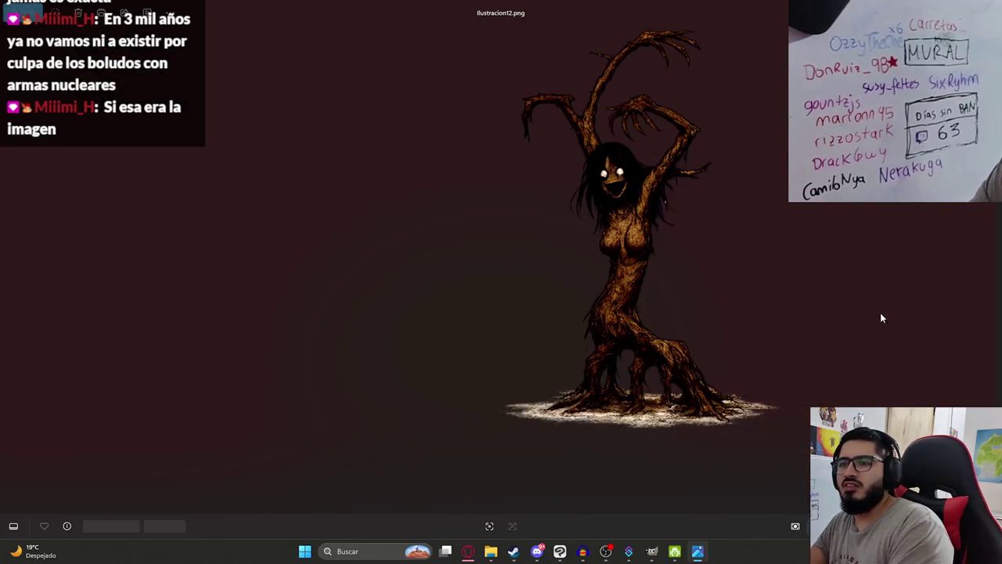
{"action": "key", "text": "Right"}
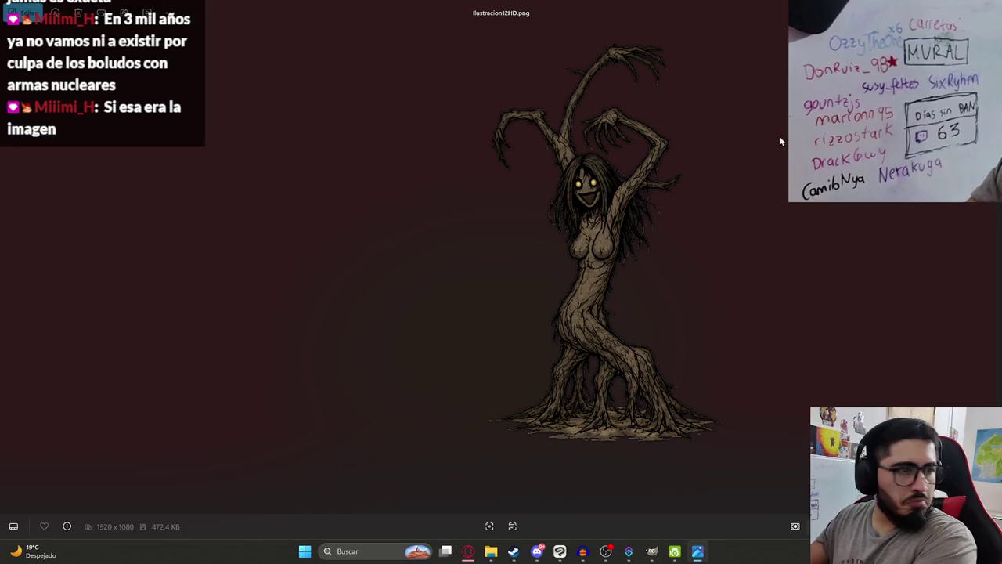
Revisit Ilustracion4HD, the Ilustracion5 forests and the creatures, ending on Ilustracion10.png.
{"action": "key", "text": "Left"}
{"action": "key", "text": "Left"}
{"action": "key", "text": "Left"}
{"action": "key", "text": "Left"}
{"action": "key", "text": "Left"}
{"action": "key", "text": "Left"}
{"action": "key", "text": "Left"}
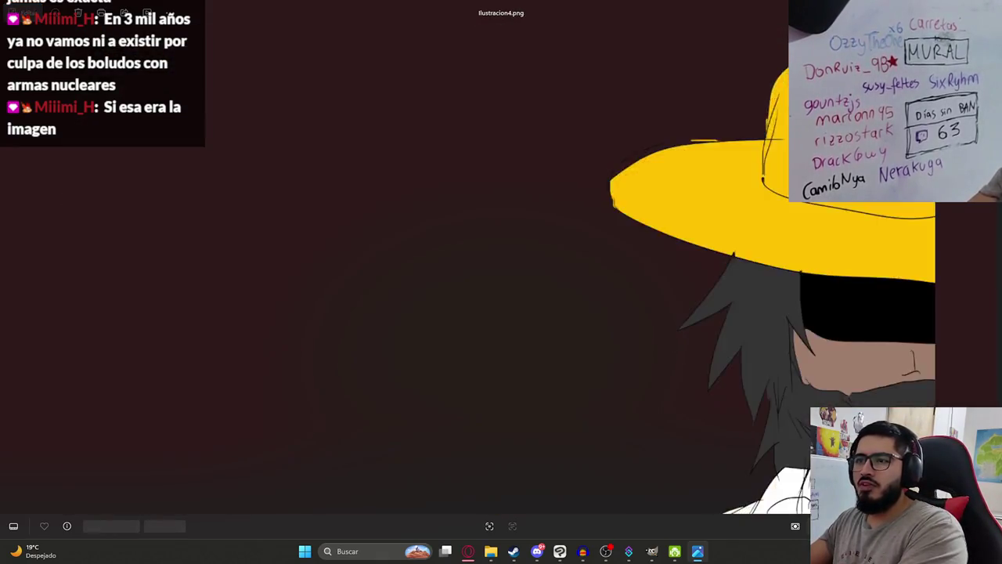
{"action": "key", "text": "Left"}
{"action": "key", "text": "Right"}
{"action": "key", "text": "Right"}
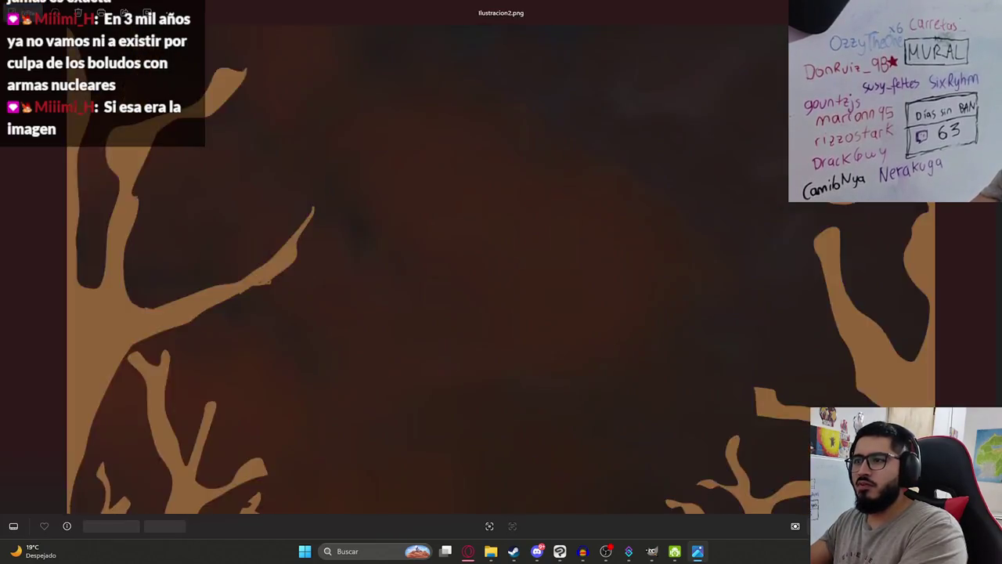
{"action": "key", "text": "Right"}
{"action": "key", "text": "Right"}
{"action": "key", "text": "Left"}
{"action": "key", "text": "Right"}
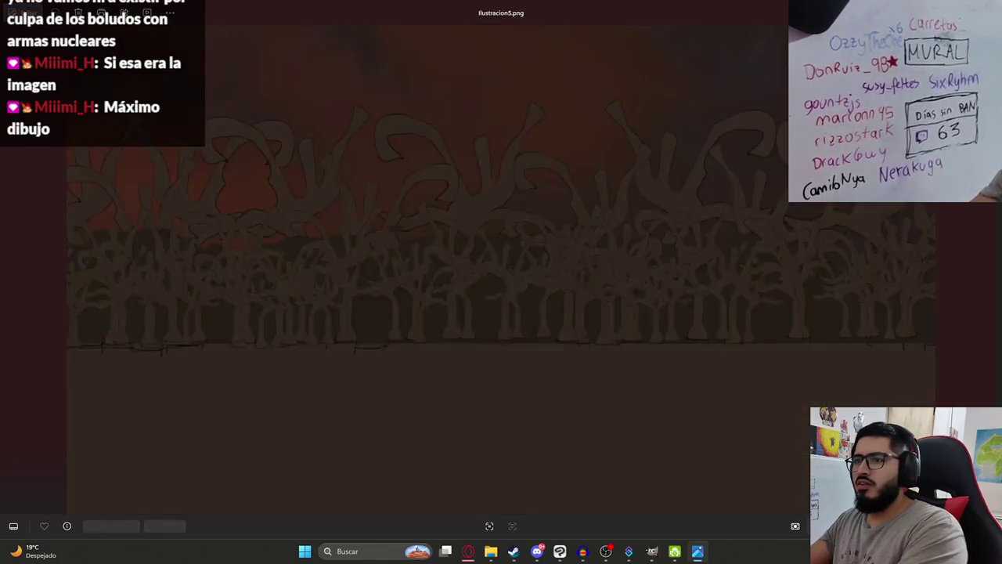
{"action": "key", "text": "Right"}
{"action": "key", "text": "Right"}
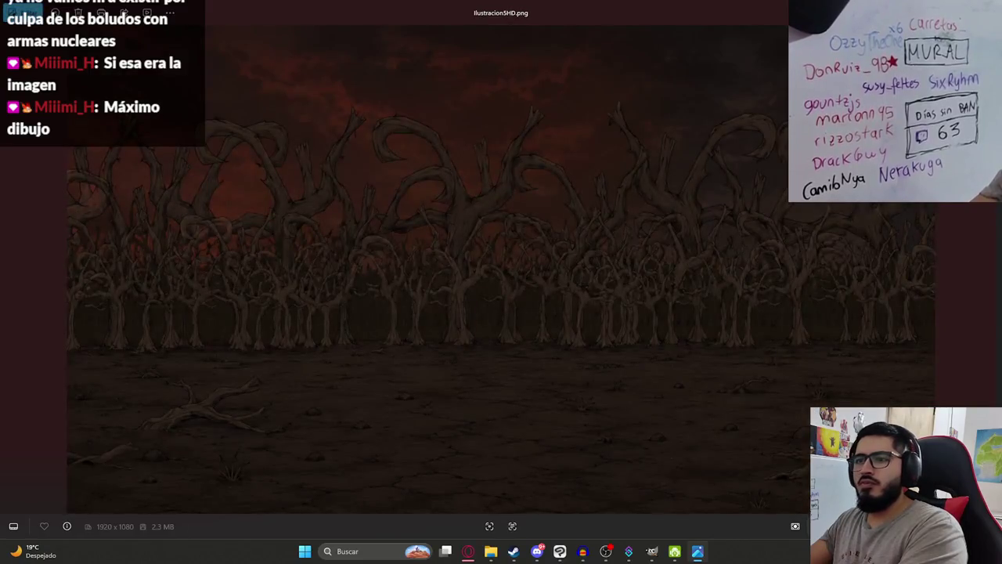
{"action": "key", "text": "Left"}
{"action": "key", "text": "Right"}
{"action": "key", "text": "Right"}
{"action": "key", "text": "Right"}
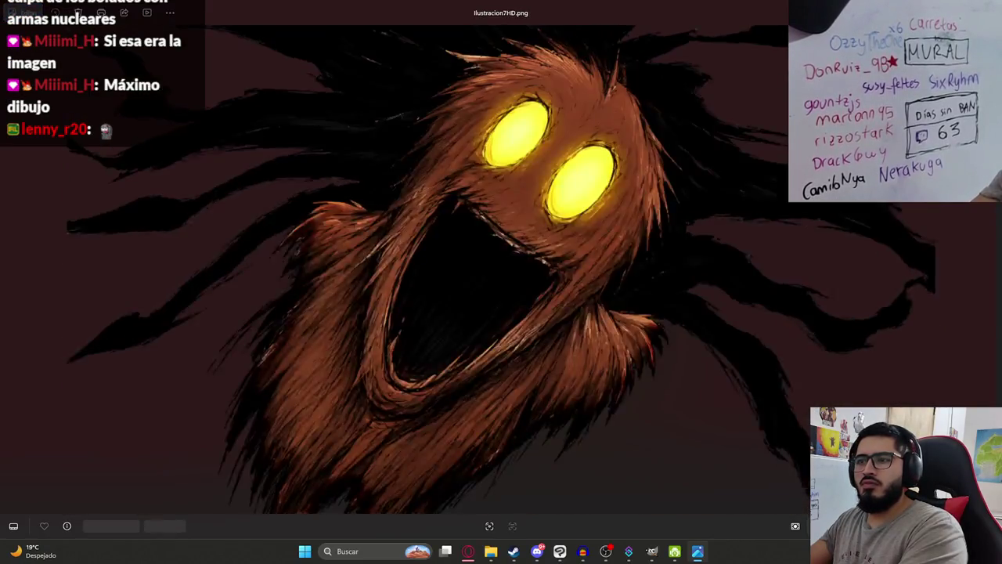
{"action": "key", "text": "Right"}
{"action": "key", "text": "Right"}
{"action": "key", "text": "Left"}
{"action": "key", "text": "Left"}
{"action": "key", "text": "Left"}
{"action": "key", "text": "Right"}
{"action": "key", "text": "Right"}
{"action": "key", "text": "Right"}
{"action": "key", "text": "Right"}
{"action": "key", "text": "Left"}
{"action": "key", "text": "Right"}
{"action": "key", "text": "Left"}
{"action": "key", "text": "Right"}
{"action": "key", "text": "Left"}
{"action": "key", "text": "Right"}
Close the Photos viewer with Alt+F4 to return to the Malavision folder.
{"action": "key", "text": "alt+F4"}
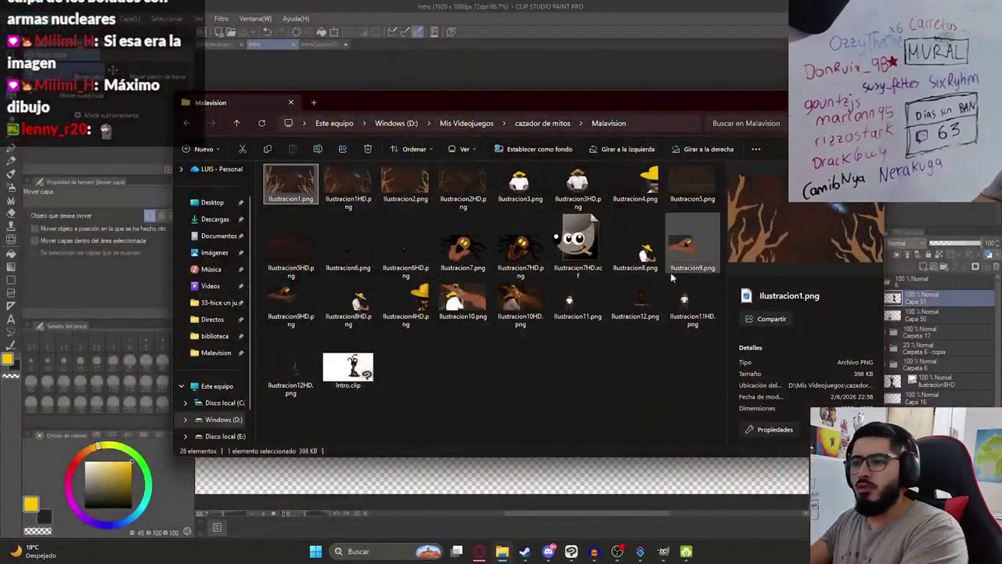